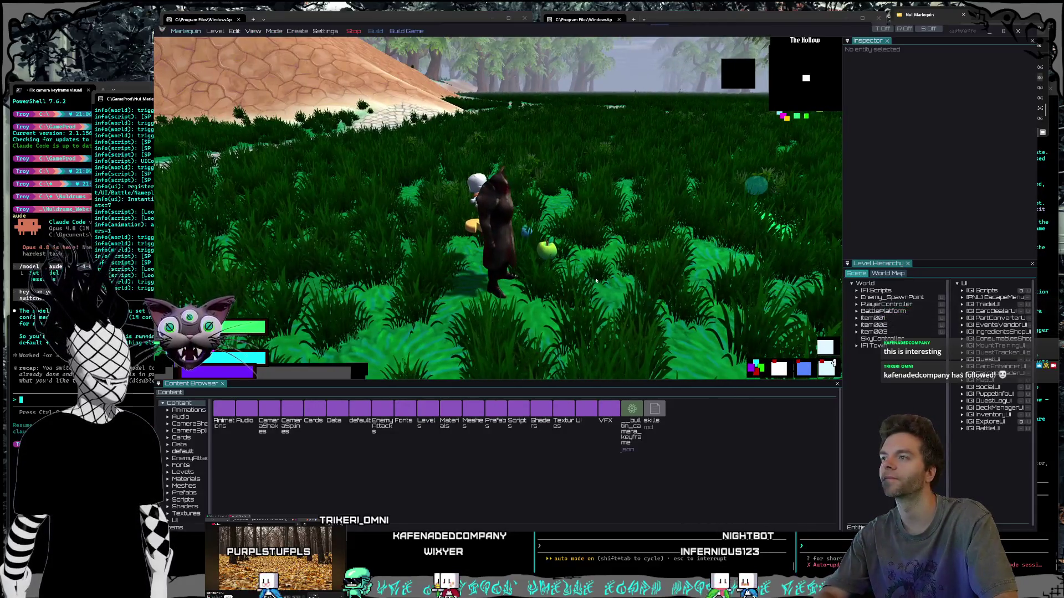
# Capture a screenshot of the running game view with the snipping shortcut.
pyautogui.press('super+shift+s')
pyautogui.moveTo(285, 102); pyautogui.dragTo(842, 380)
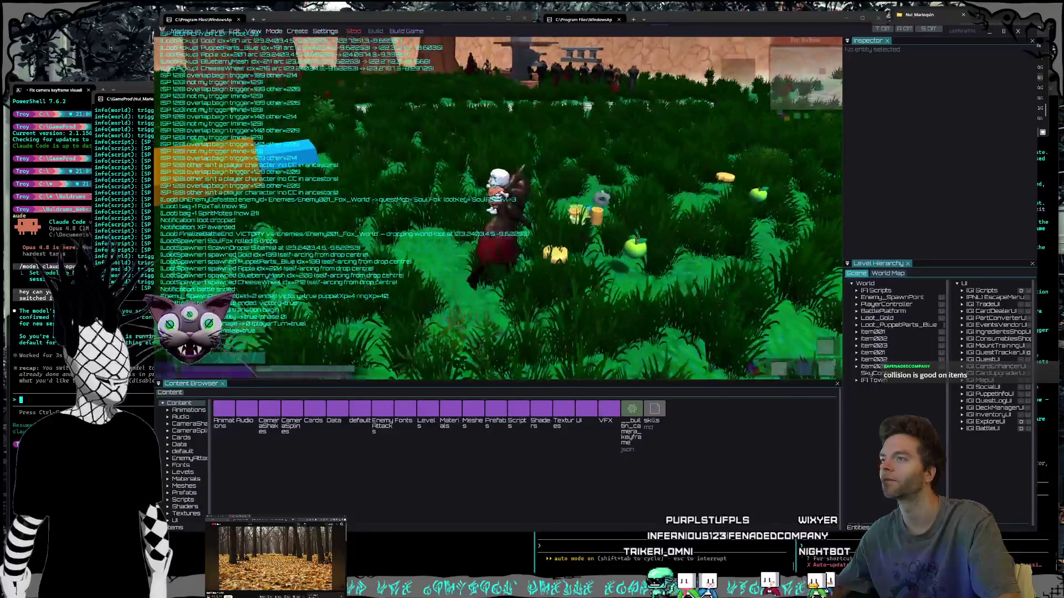
# Walk over the gold and Blue Puppet Parts pickups, then across the grass onto the stone path.
pyautogui.press('w')
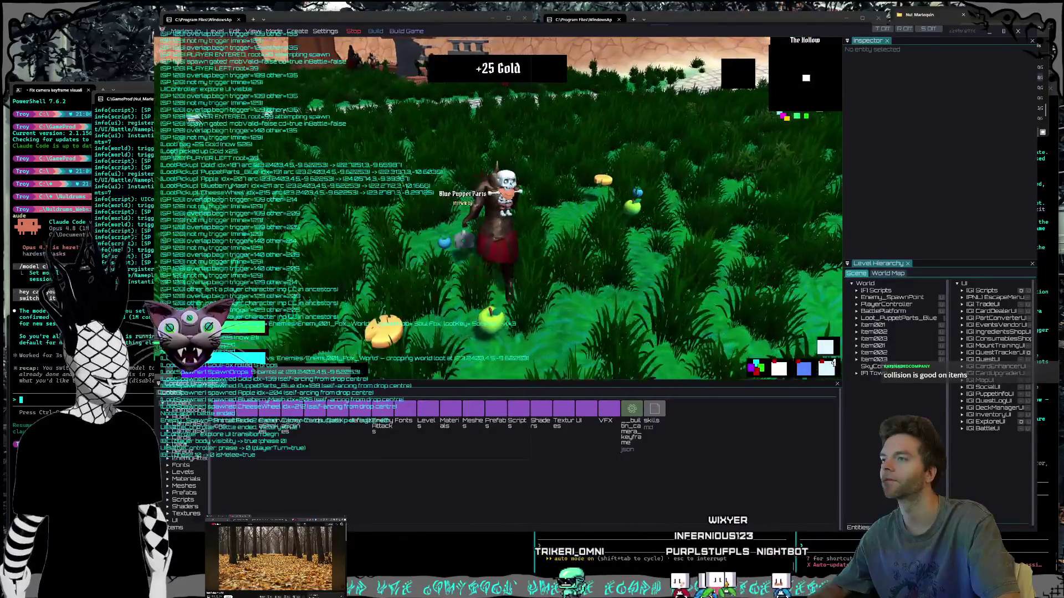
pyautogui.press('w')
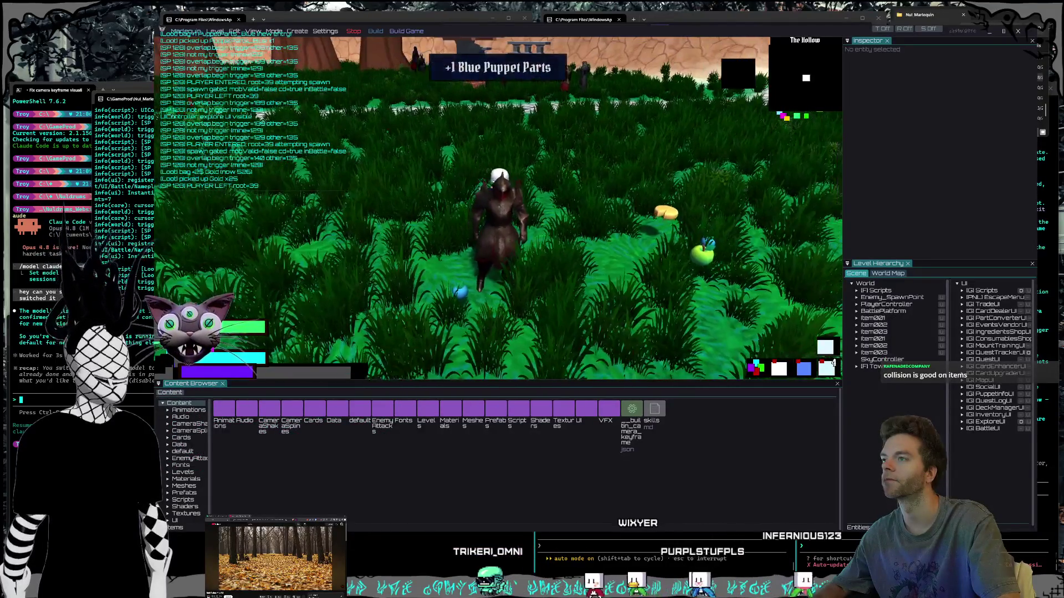
pyautogui.press('w')
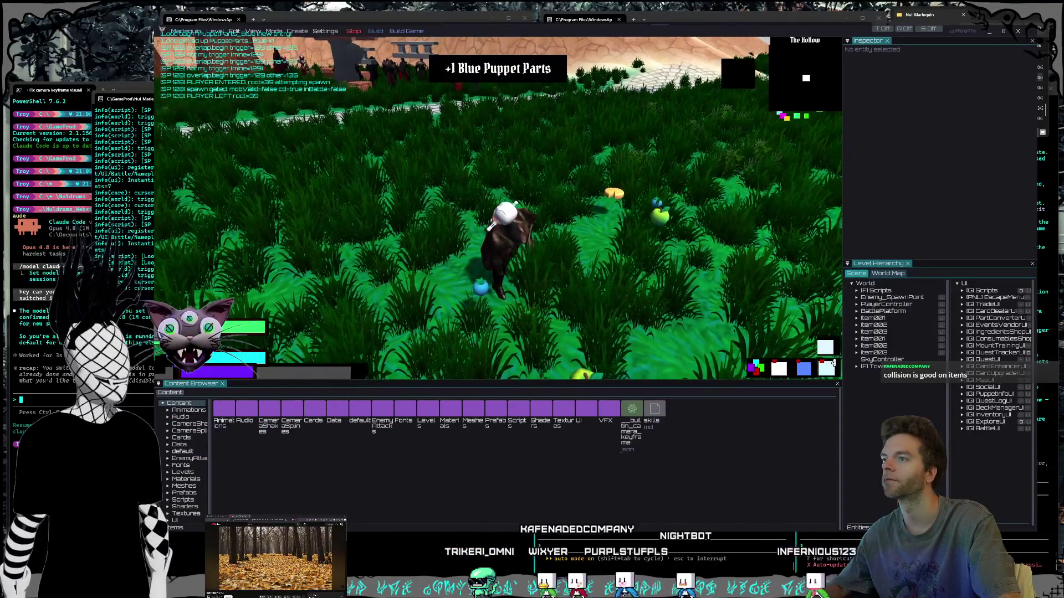
pyautogui.press('w')
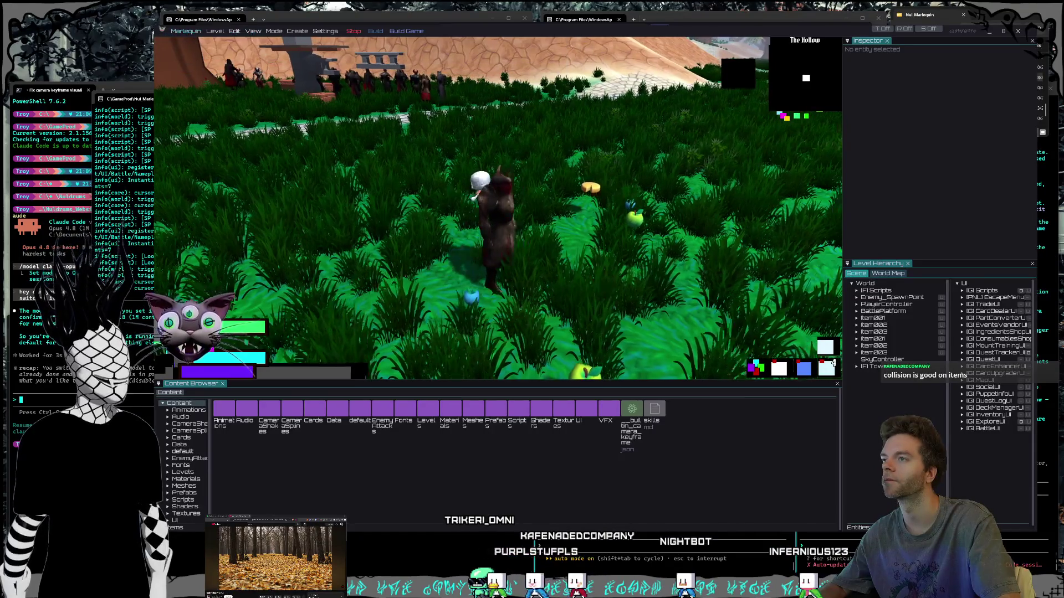
pyautogui.press('w')
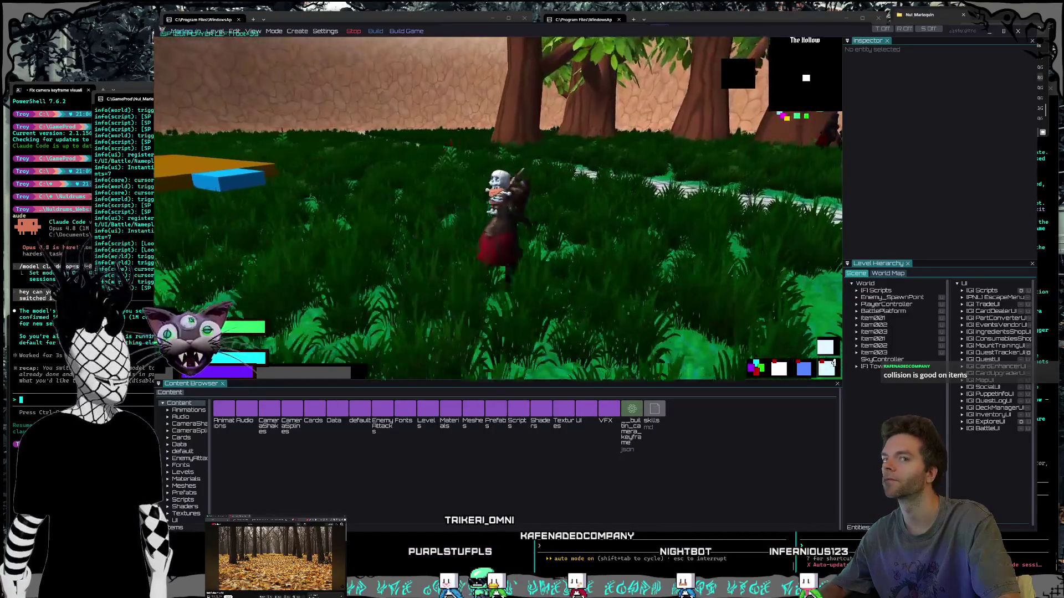
pyautogui.press('w')
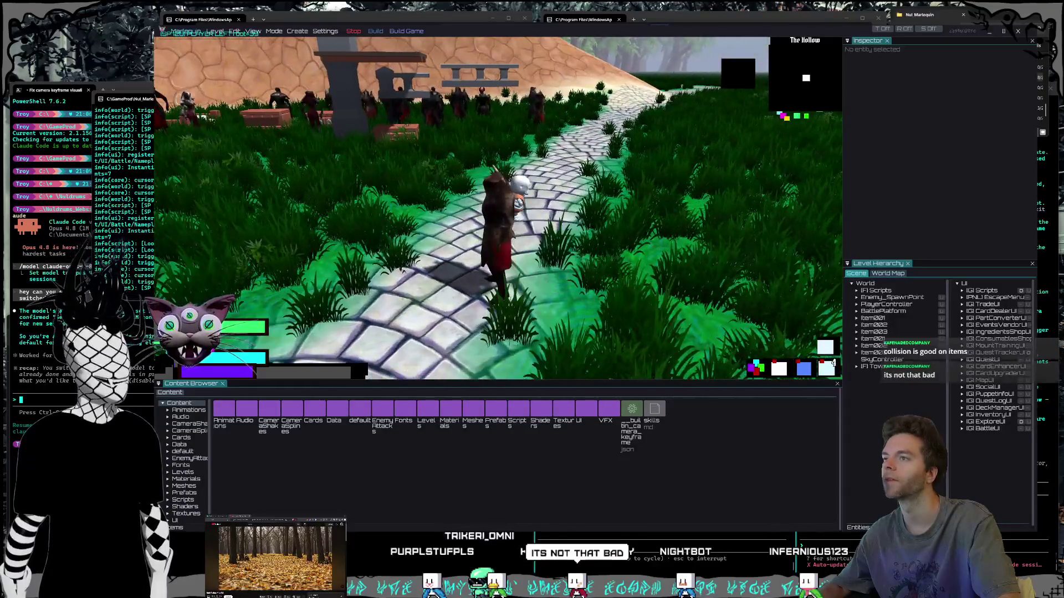
# Open the inventory grid, screenshot the panel, and close the game editor.
pyautogui.press('i')
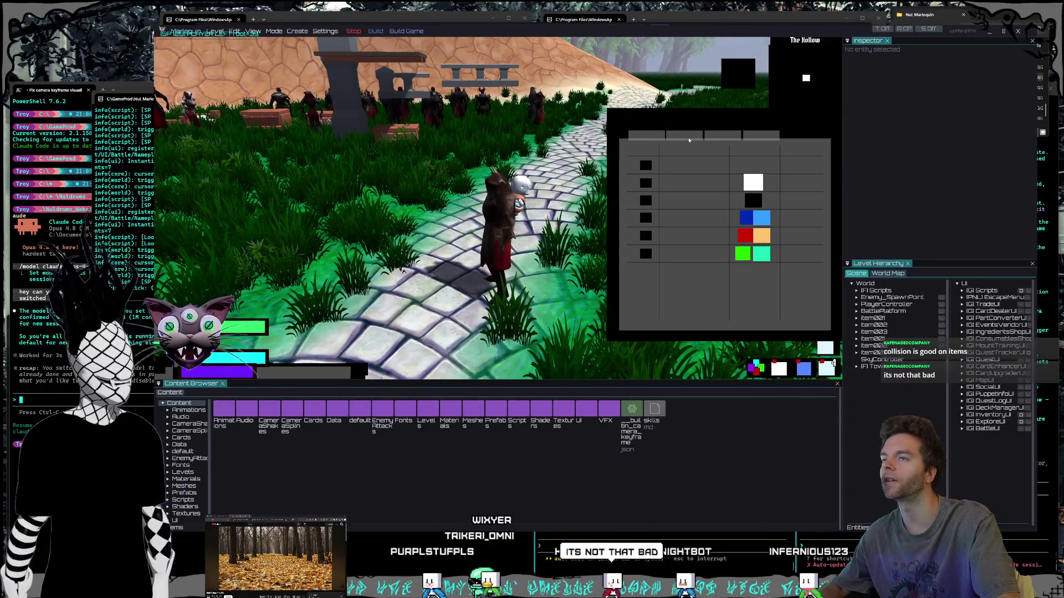
pyautogui.click(716, 202)
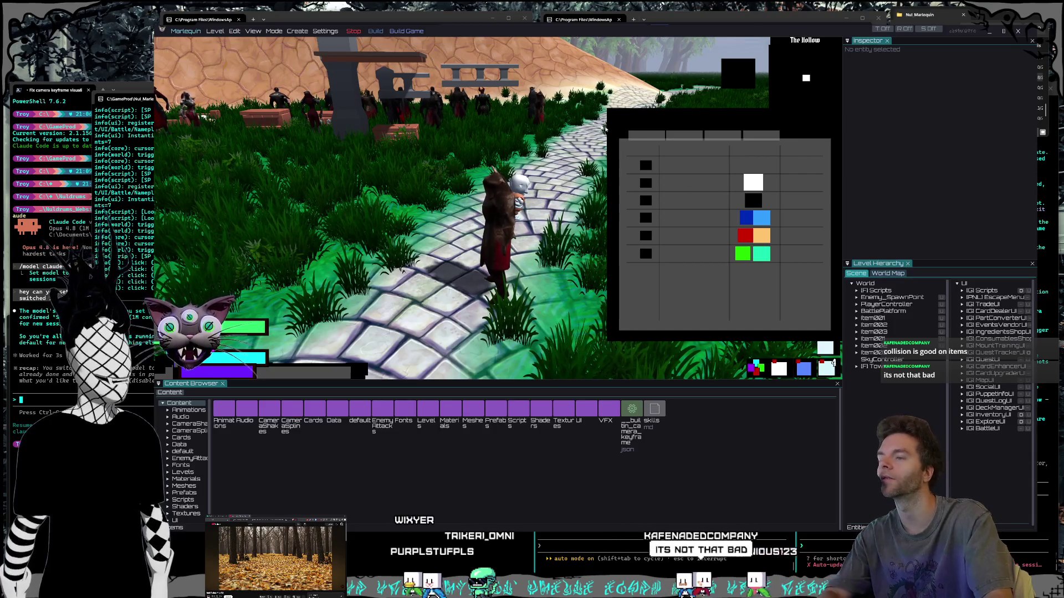
pyautogui.press('super+shift+s')
pyautogui.moveTo(356, 25); pyautogui.dragTo(723, 346)
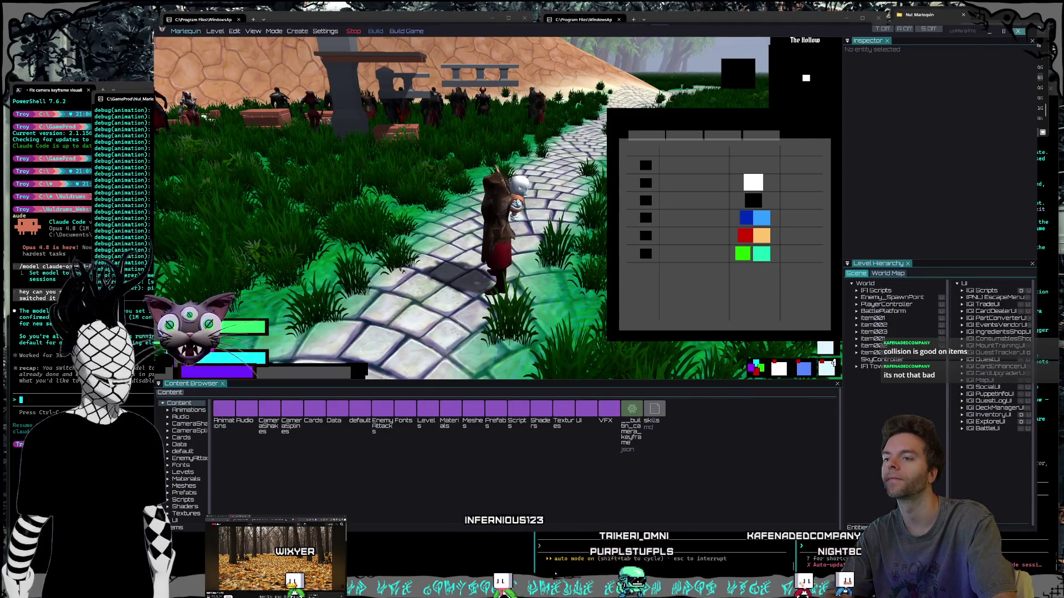
pyautogui.click(1023, 31)
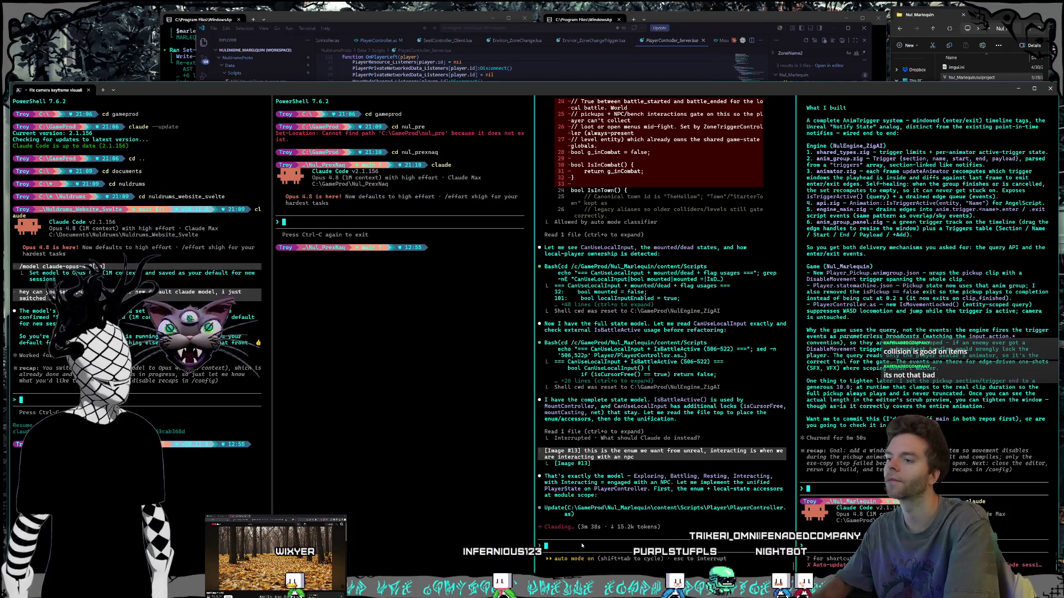
# Erase the drafted message about hard-collision items and switch to the Claude usage limits page.
pyautogui.write("the items that aren't auto ")
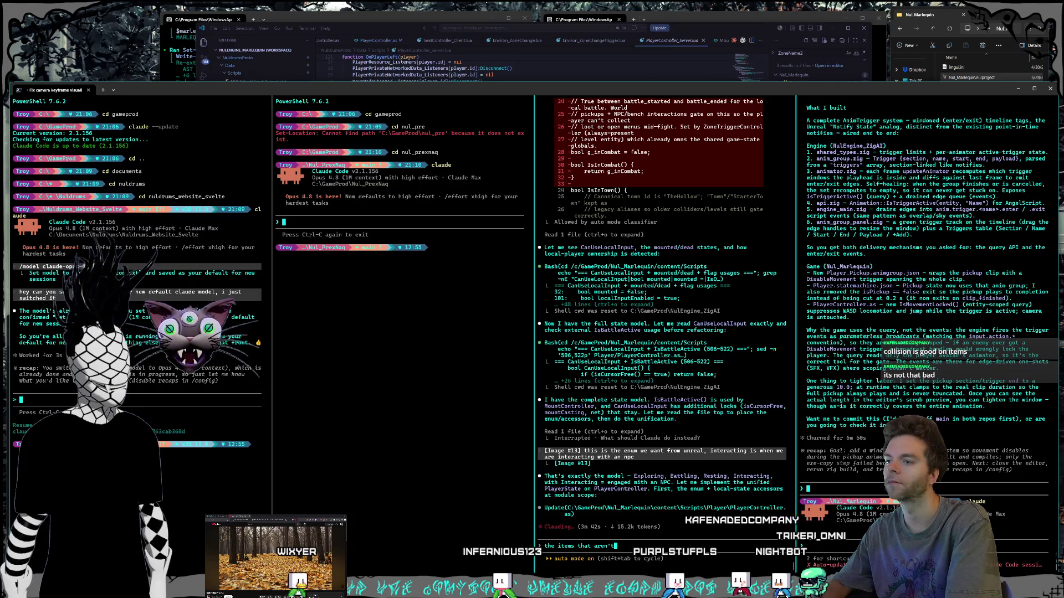
pyautogui.write('pic')
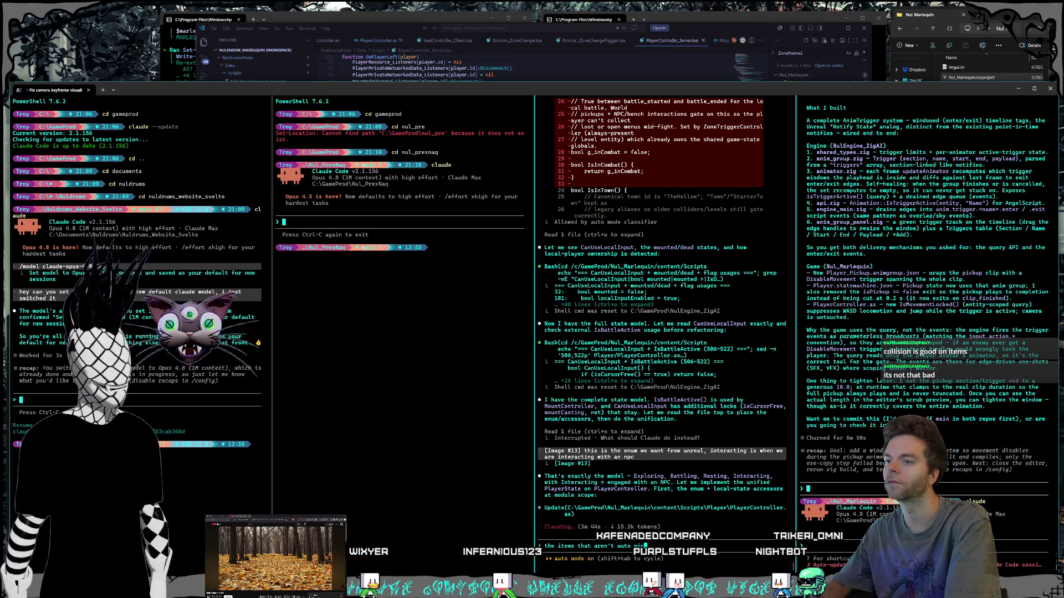
pyautogui.write('kup have ')
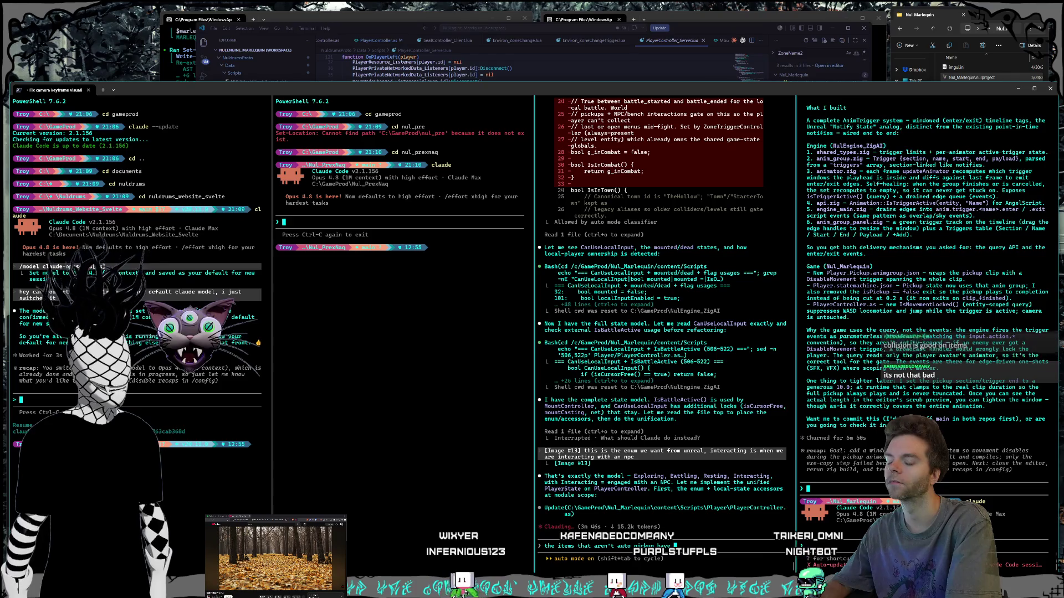
pyautogui.write('hard collision and i wan')
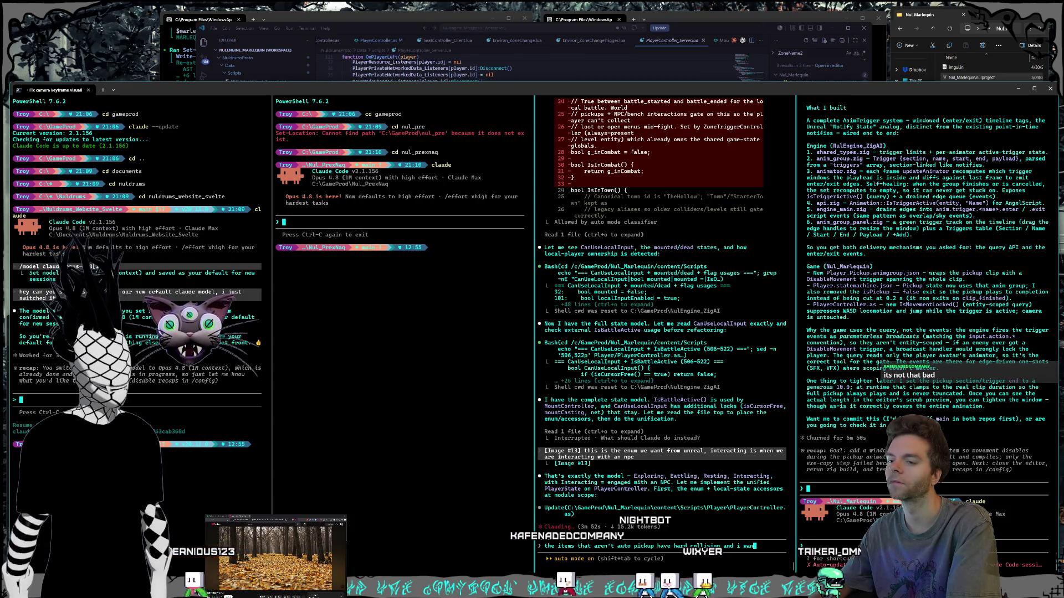
pyautogui.press('BackSpace')
pyautogui.press('BackSpace')
pyautogui.press('BackSpace')
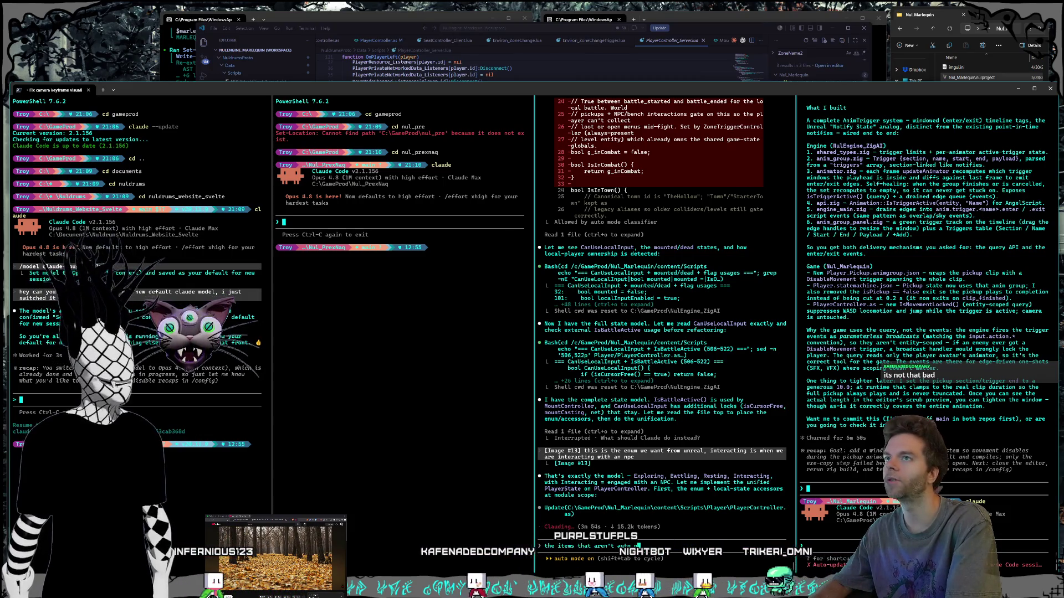
pyautogui.press('BackSpace')
pyautogui.press('BackSpace')
pyautogui.press('BackSpace')
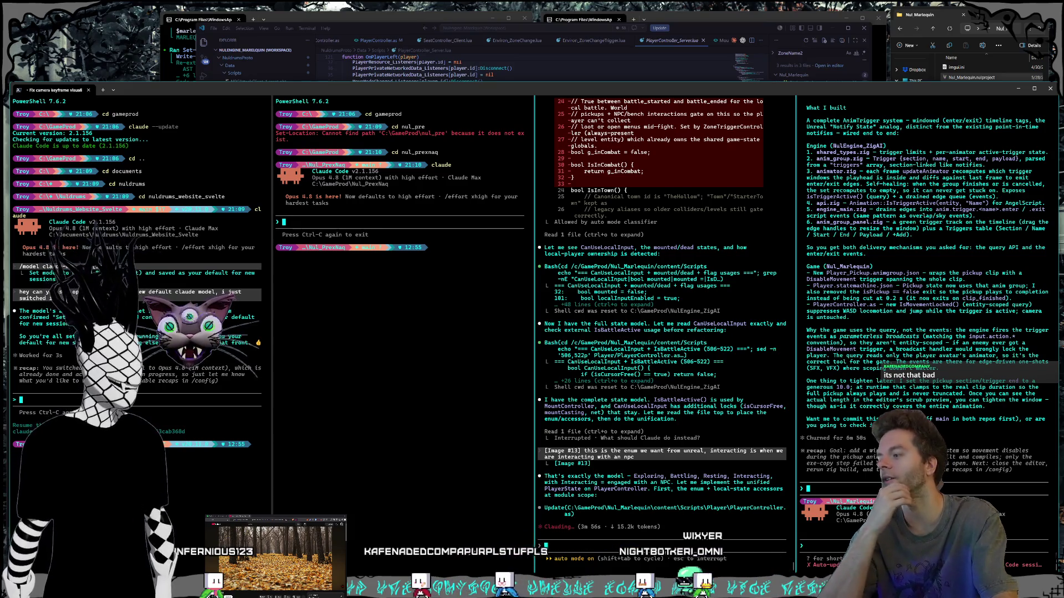
pyautogui.hotkey('alt', 'Tab')
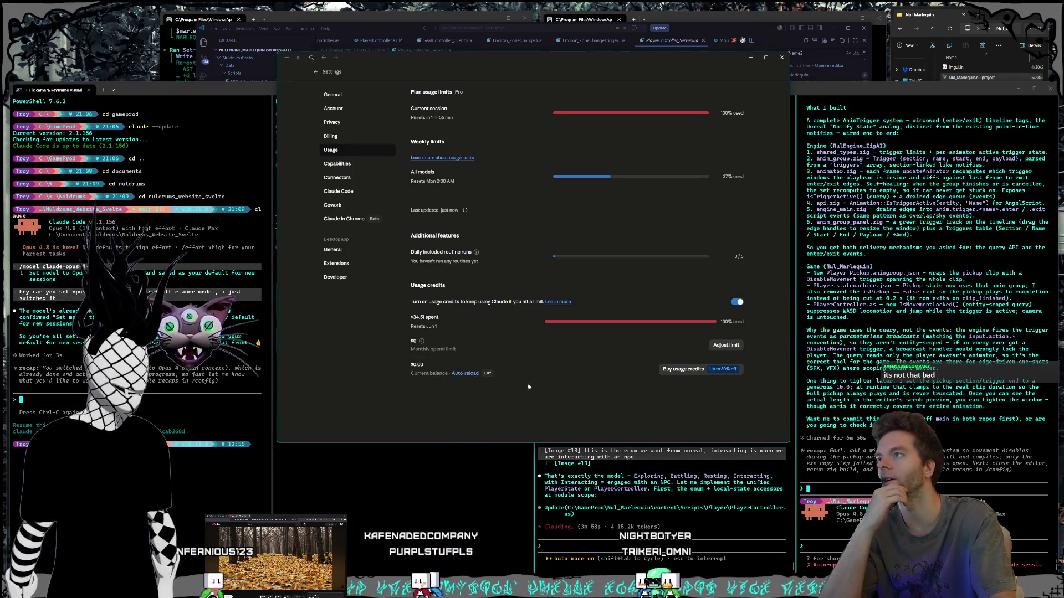
# Return to the terminal panes, then move the Claude Settings window down and minimise it.
pyautogui.click(563, 489)
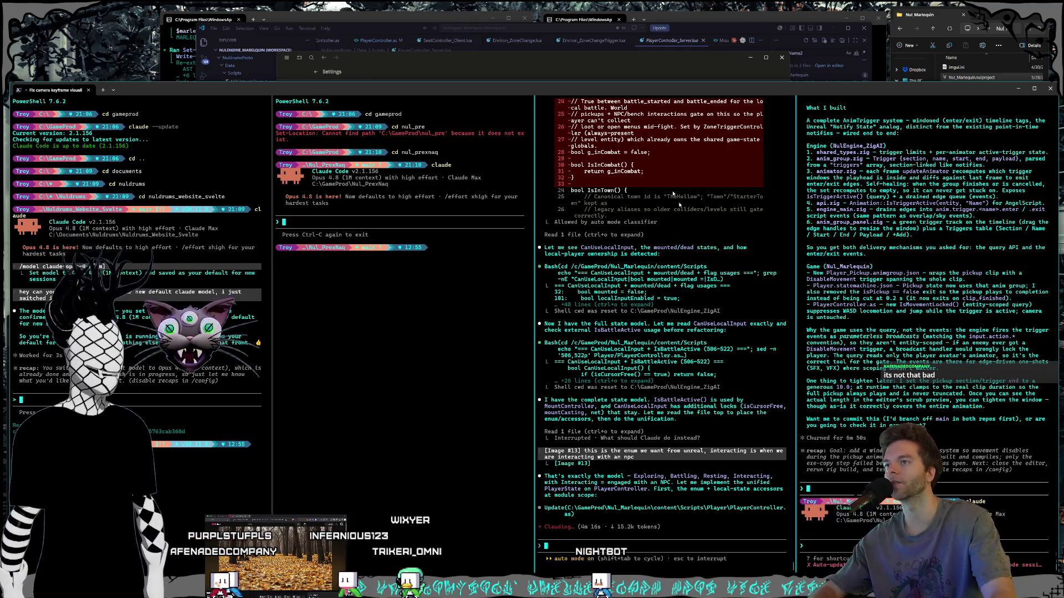
pyautogui.scroll(7, 624, 144)
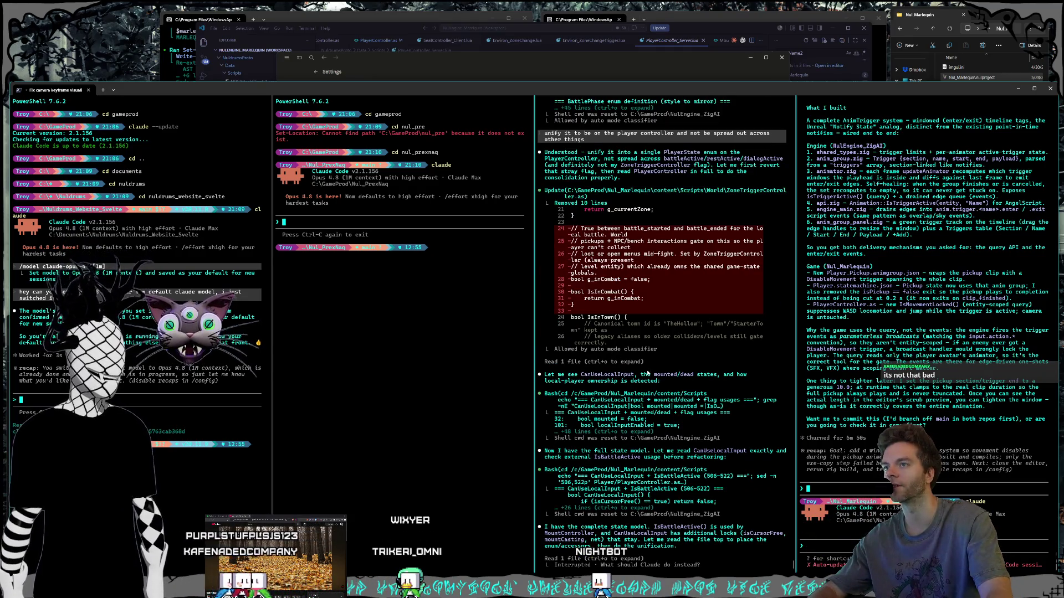
pyautogui.scroll(-7, 647, 374)
pyautogui.moveTo(471, 57); pyautogui.dragTo(476, 128)
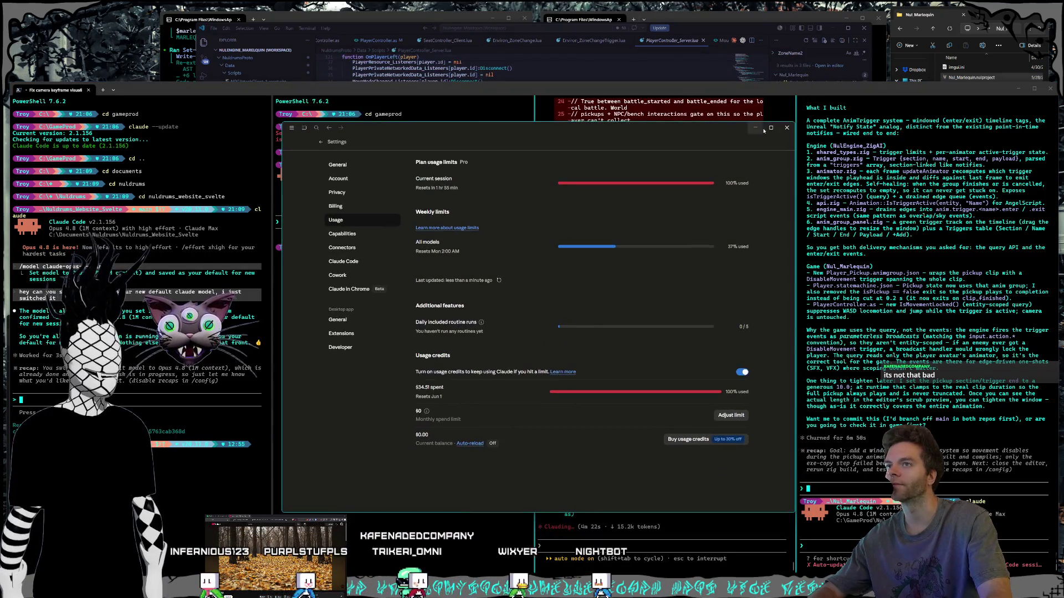
pyautogui.click(755, 128)
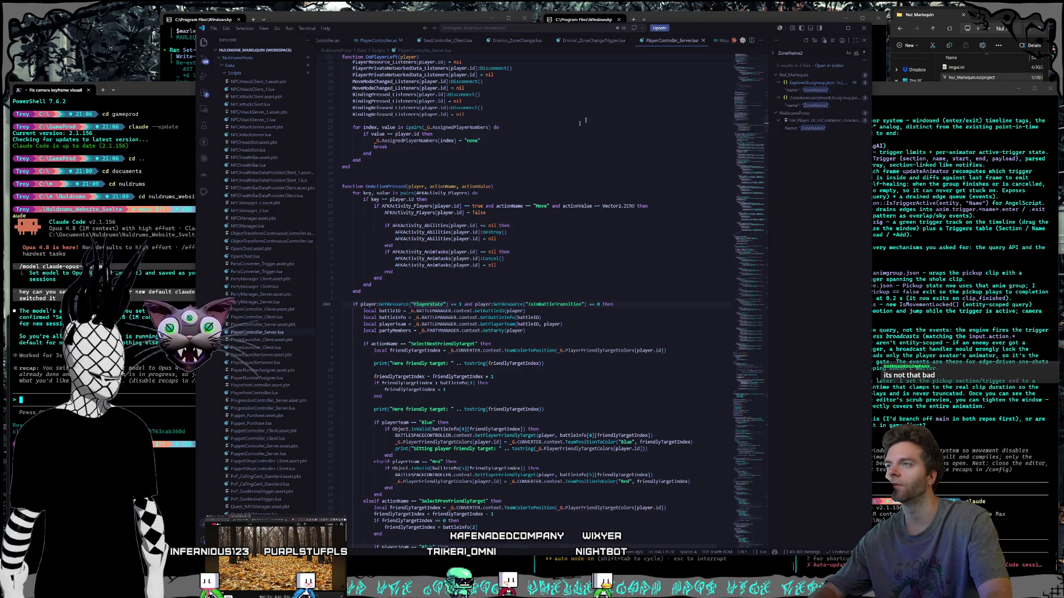
# Clear the unsent lag-spike message in Codex and relaunch Nul_Marlequin.nulproject.
pyautogui.click(665, 27)
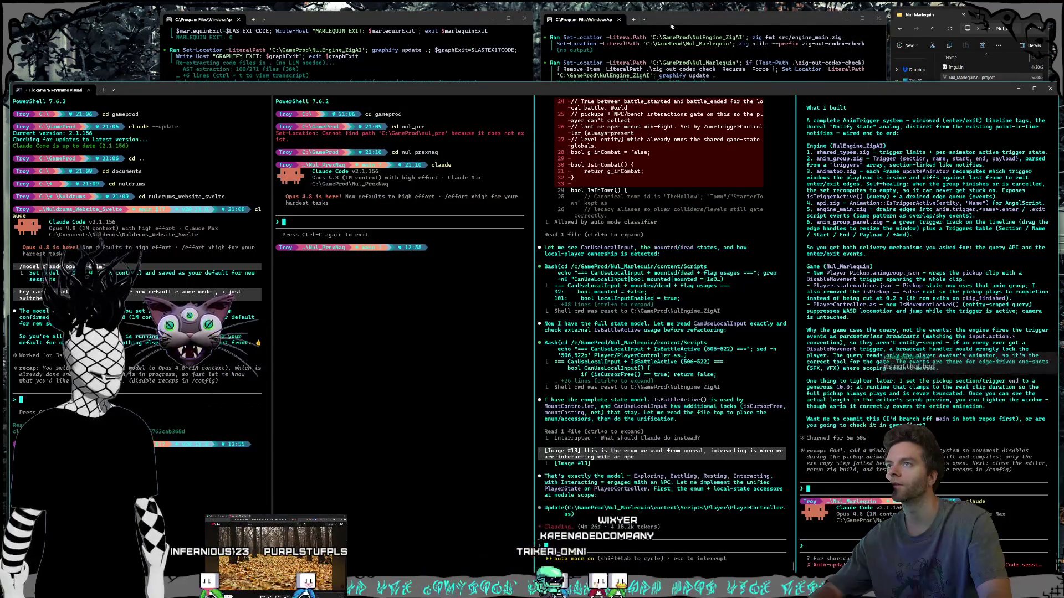
pyautogui.click(669, 26)
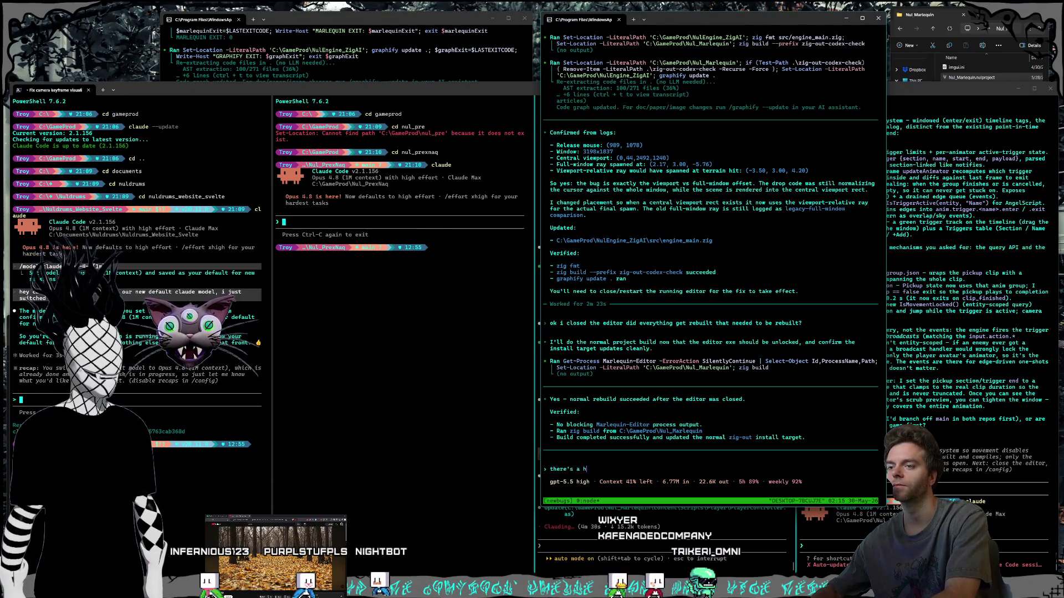
pyautogui.write("there's a huge lag spike whe")
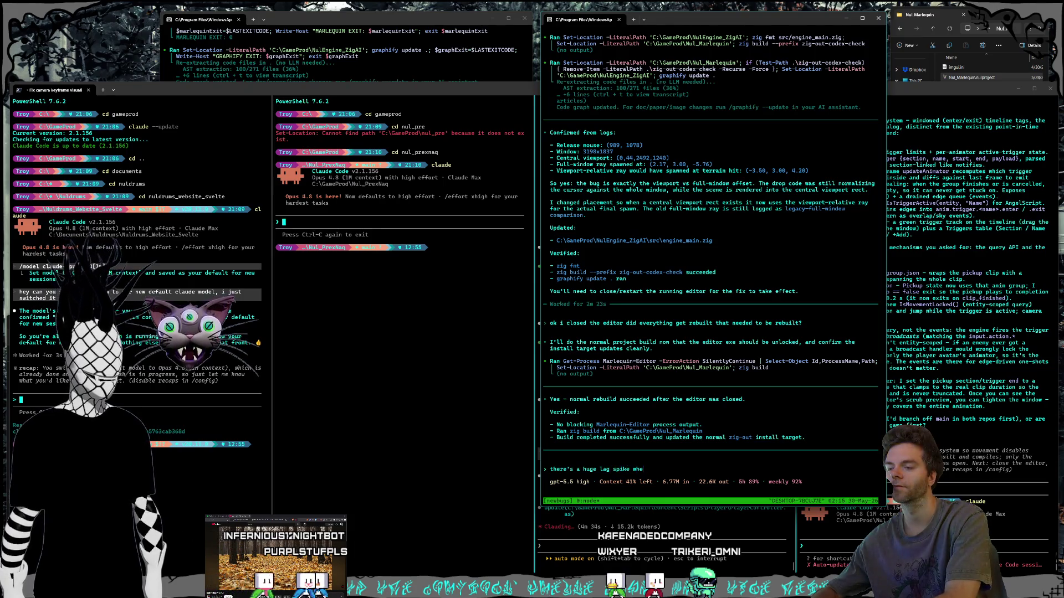
pyautogui.hotkey('ctrl', 'c')
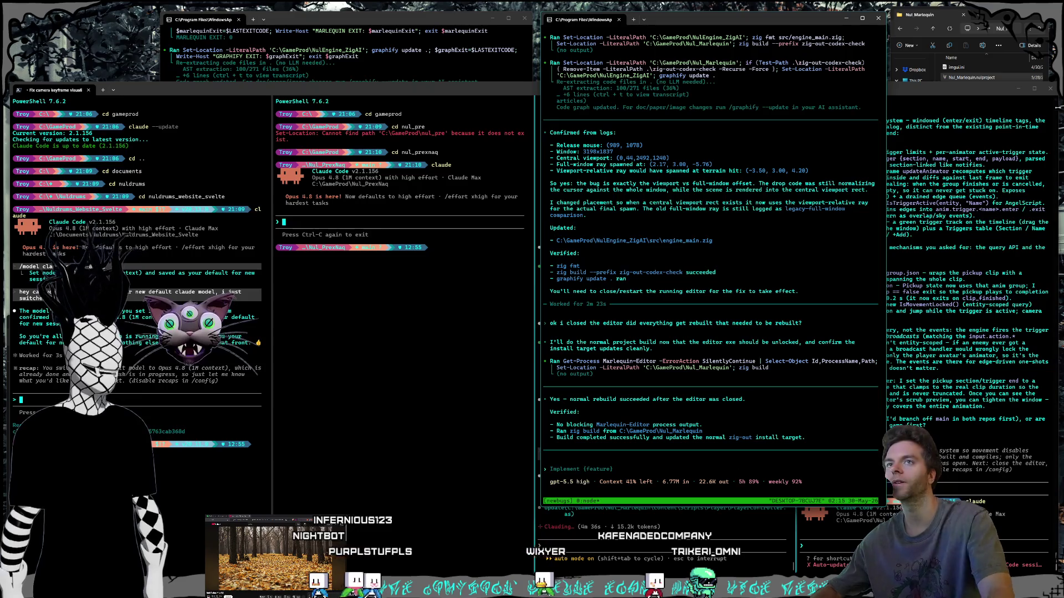
pyautogui.click(975, 77)
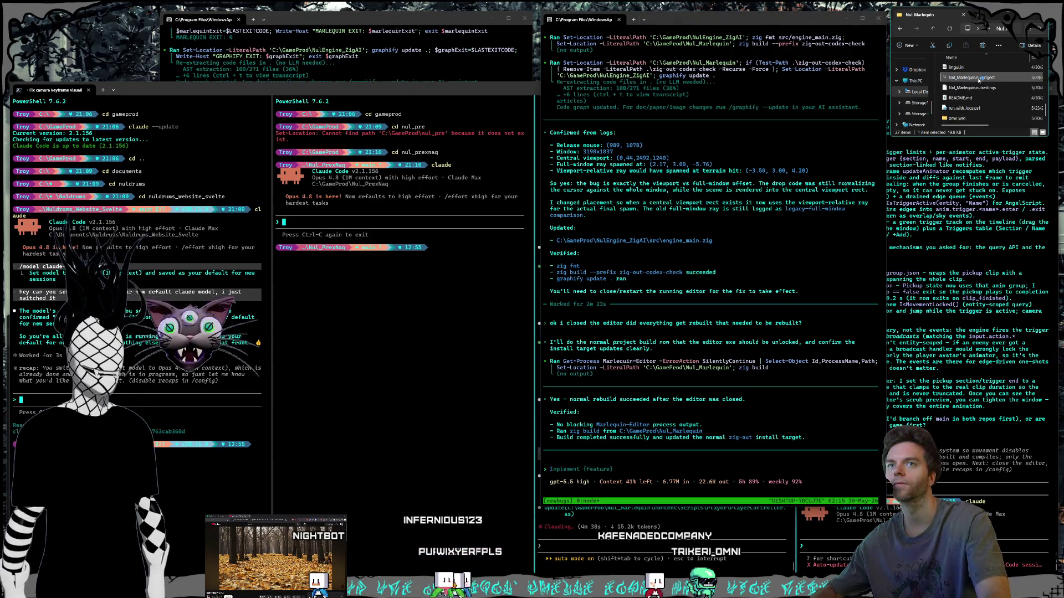
pyautogui.doubleClick(978, 79)
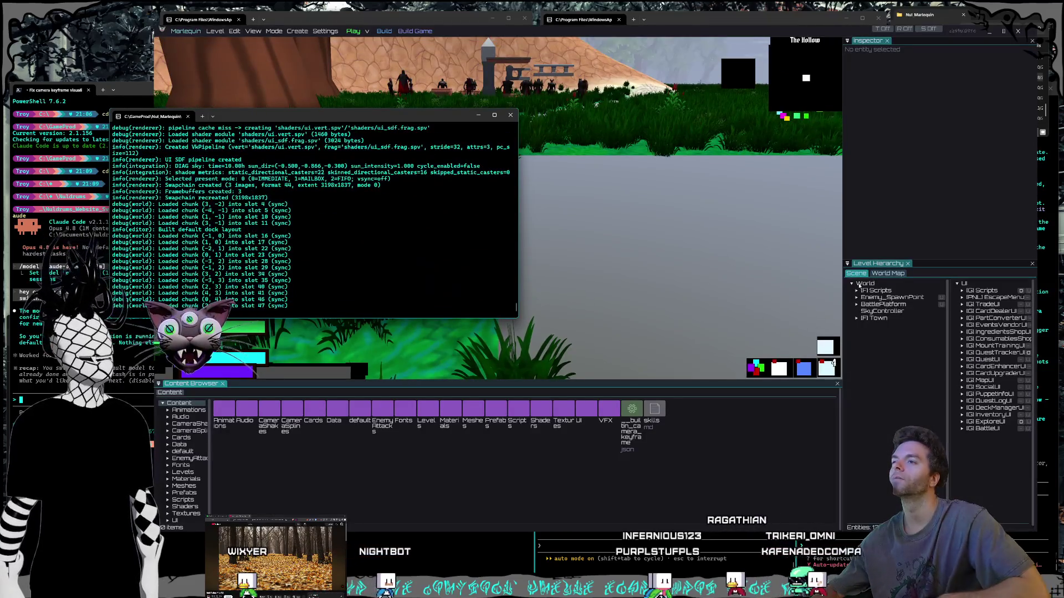
# From Prefabs > Items, drag the cheese, Nulgem and green puppet-parts pickups onto the path.
pyautogui.rightClick(499, 222)
pyautogui.press('w')
pyautogui.doubleClick(492, 432)
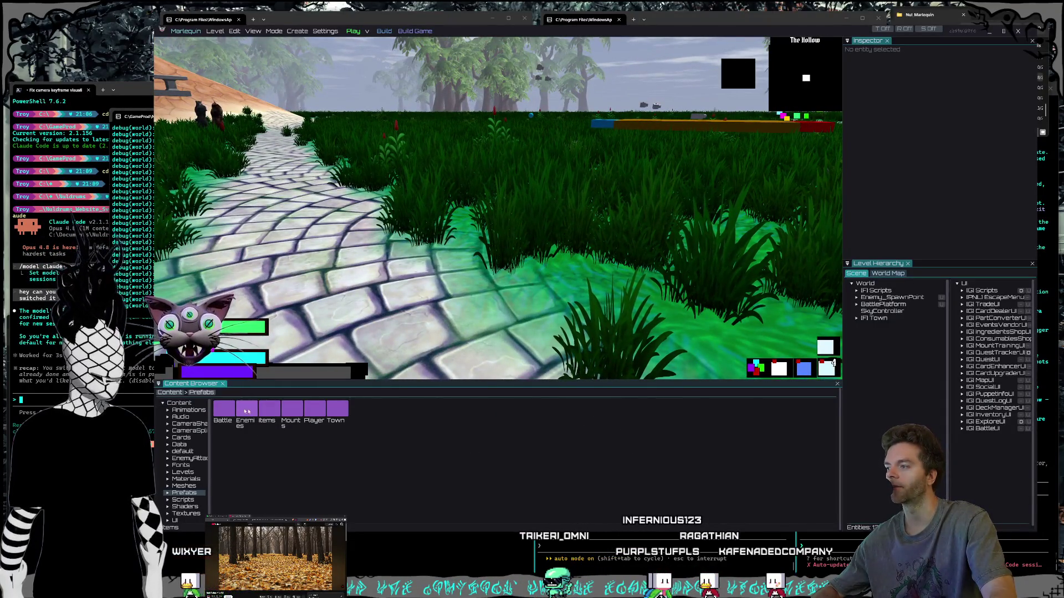
pyautogui.doubleClick(267, 411)
pyautogui.click(286, 412)
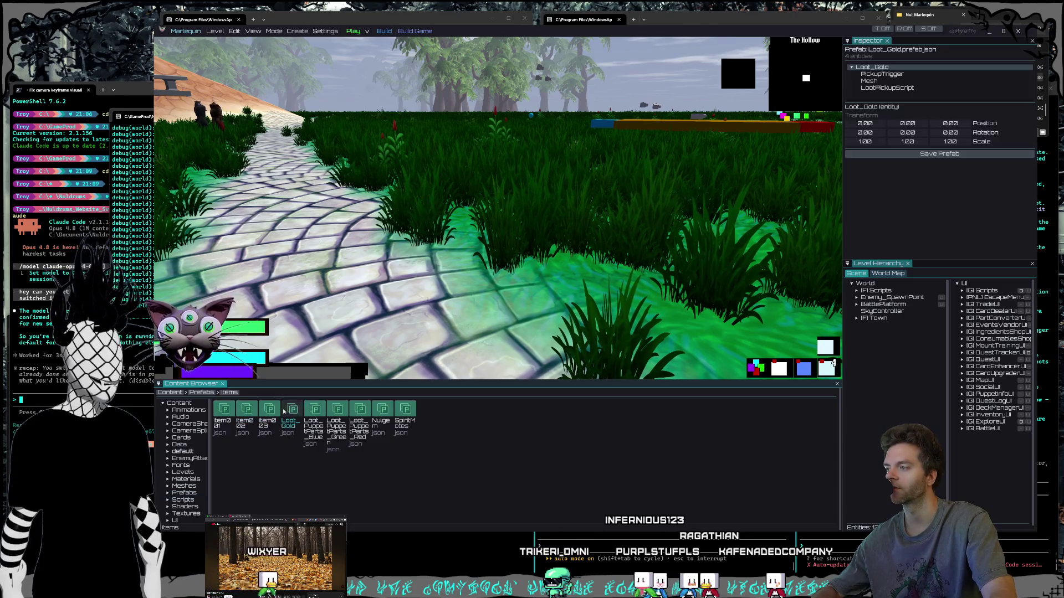
pyautogui.moveTo(406, 359); pyautogui.dragTo(426, 327)
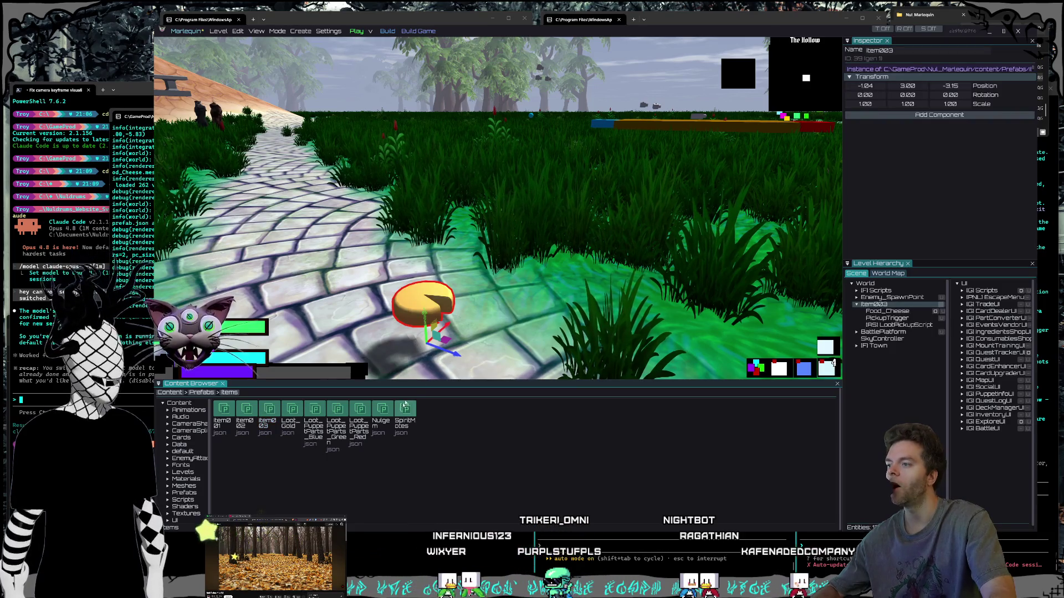
pyautogui.moveTo(383, 411); pyautogui.dragTo(513, 356)
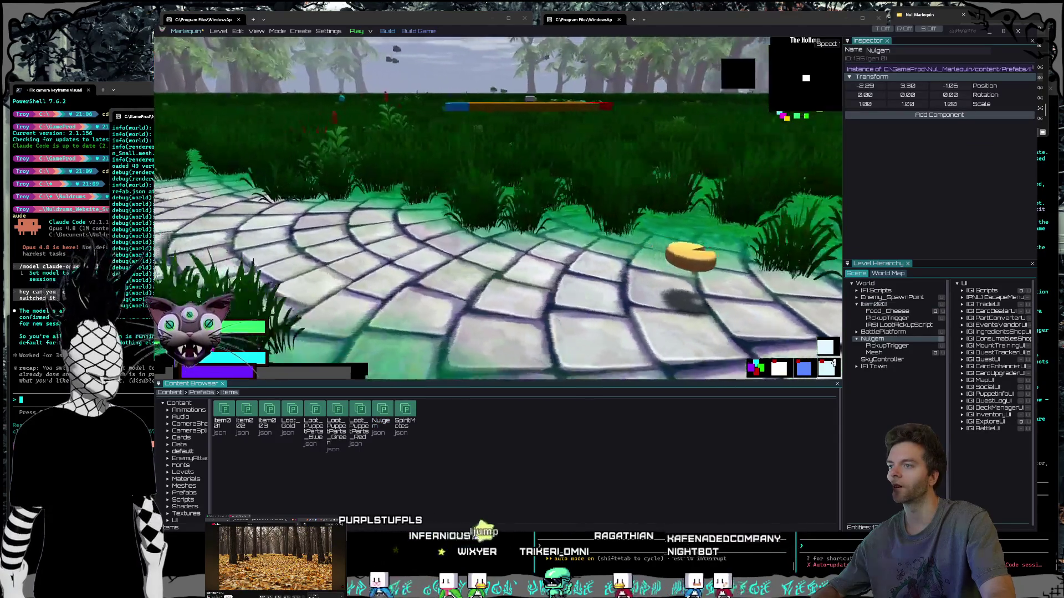
pyautogui.moveTo(337, 410); pyautogui.dragTo(411, 302)
# Fly the view around the new pickups to inspect them, then close the editor.
pyautogui.press('w')
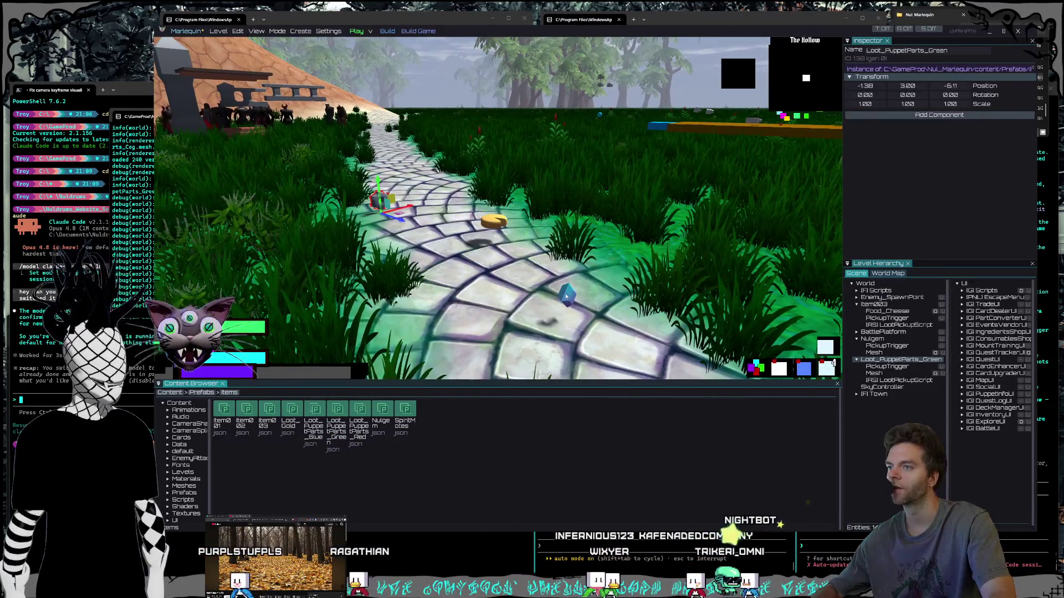
pyautogui.click(566, 298)
pyautogui.press('w')
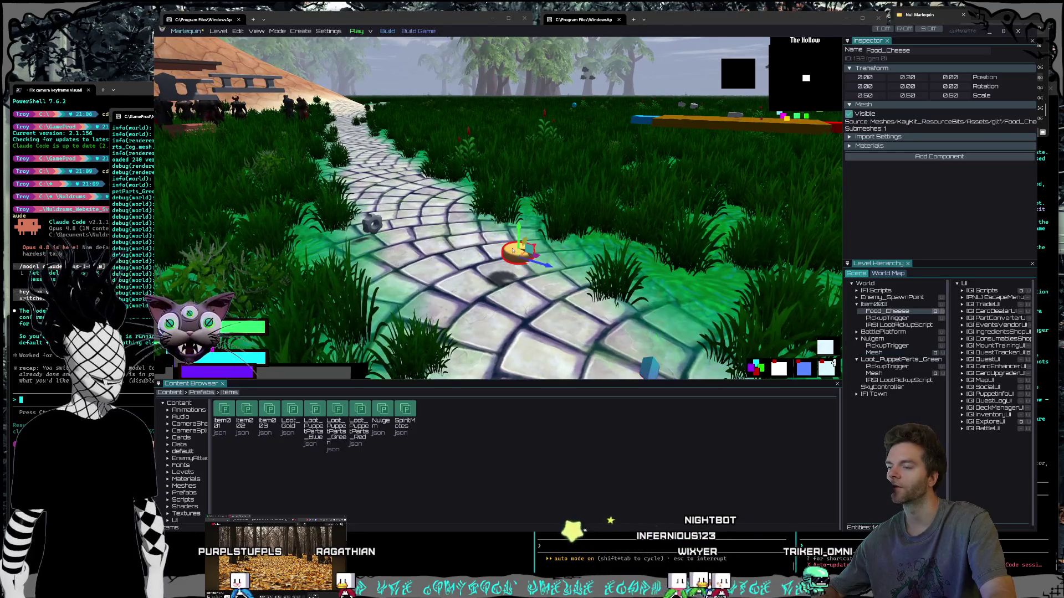
pyautogui.press('s')
pyautogui.press('w')
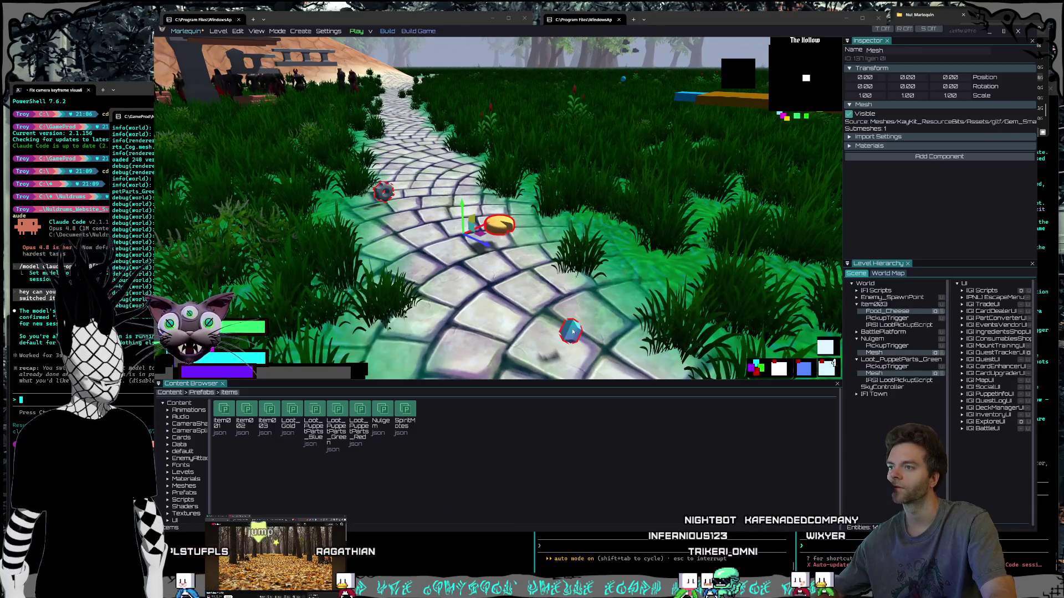
pyautogui.press('s')
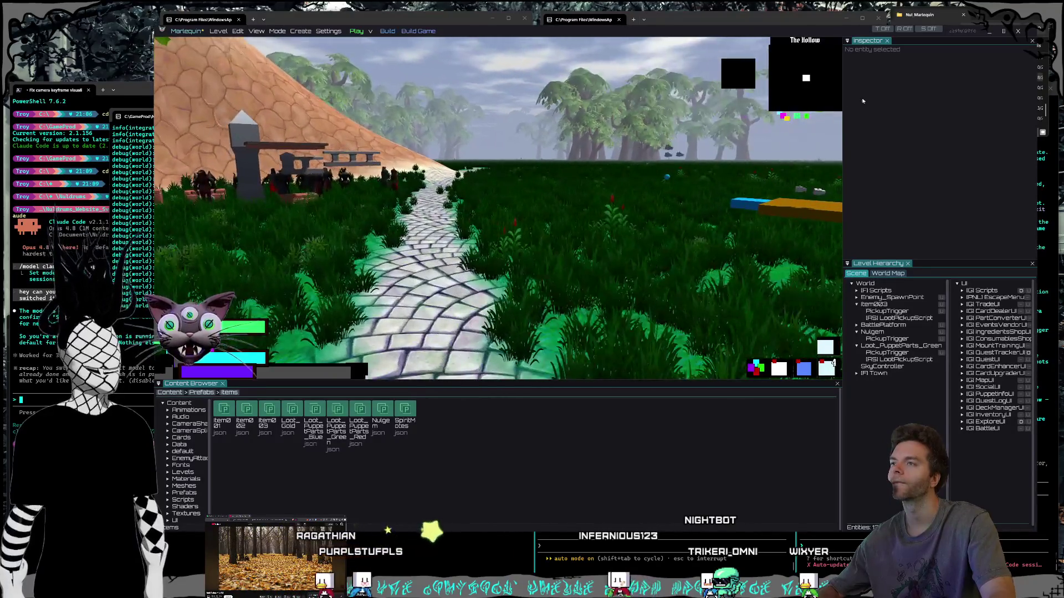
pyautogui.hotkey('alt', 'F4')
# Send Codex the request to auto-profile and log the seconds after a fox attack starts a battle.
pyautogui.hotkey('ctrl', 'd')
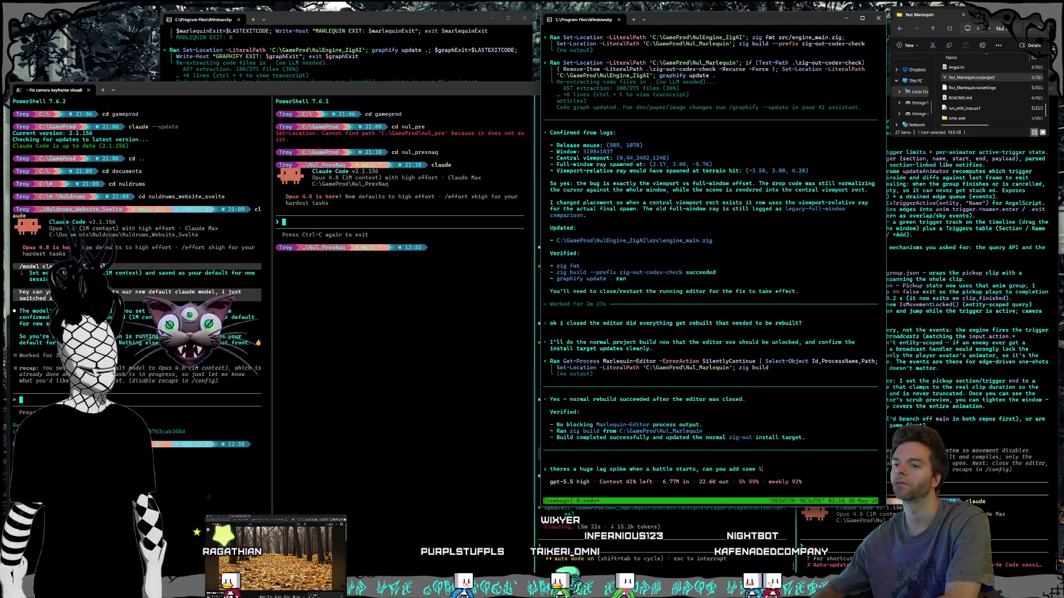
pyautogui.write('do some automatic profiling for a few')
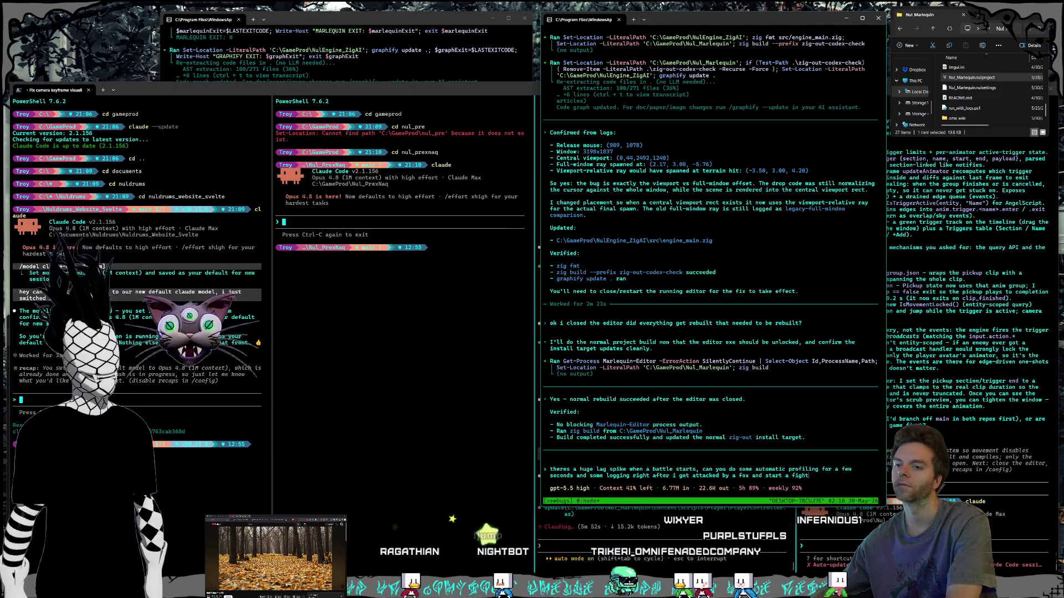
pyautogui.press('Return')
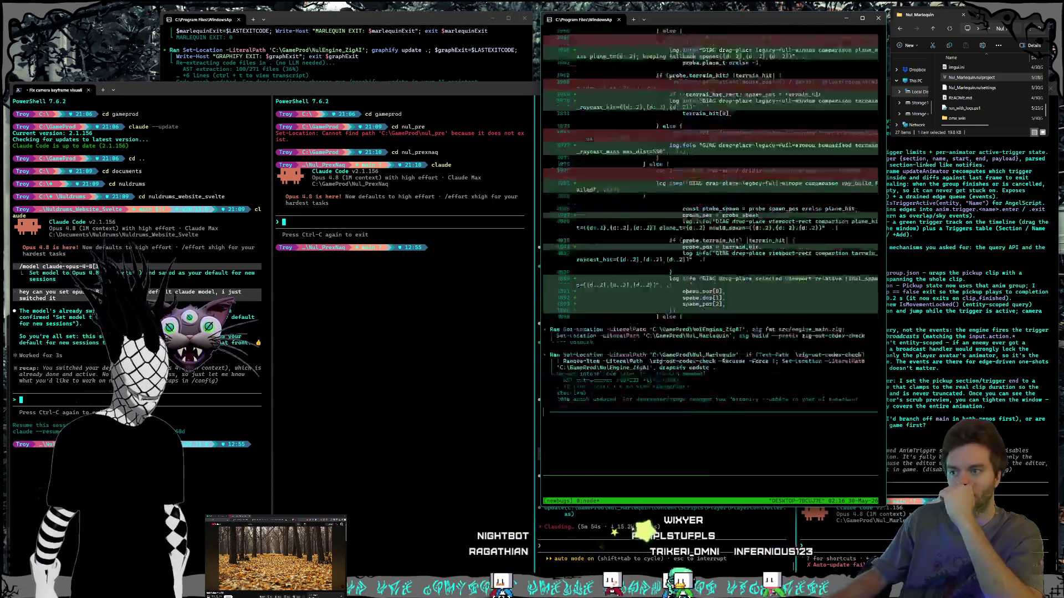
pyautogui.click(372, 23)
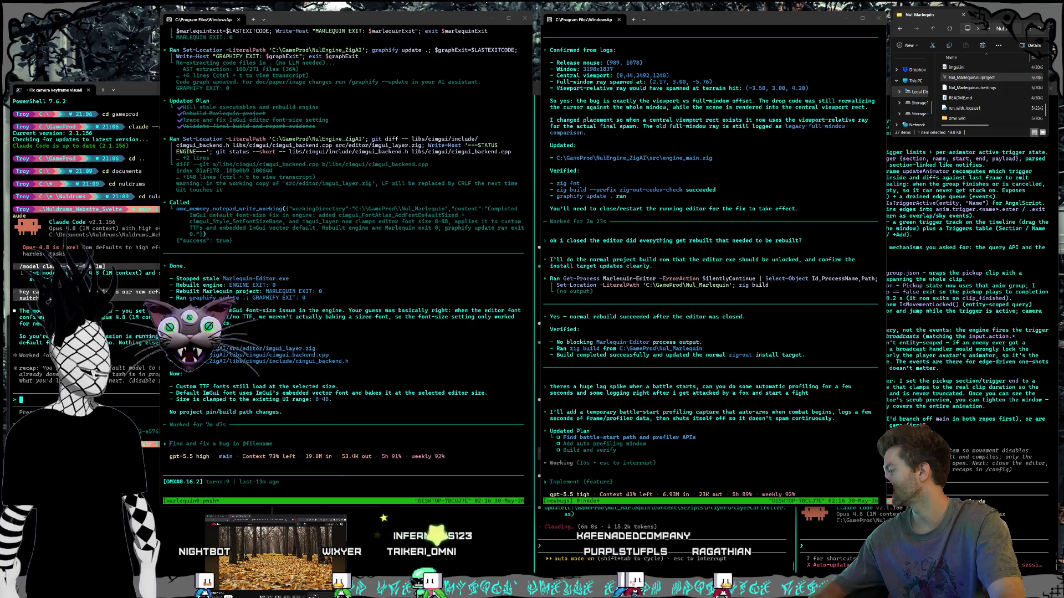
pyautogui.hotkey('alt', 'Tab')
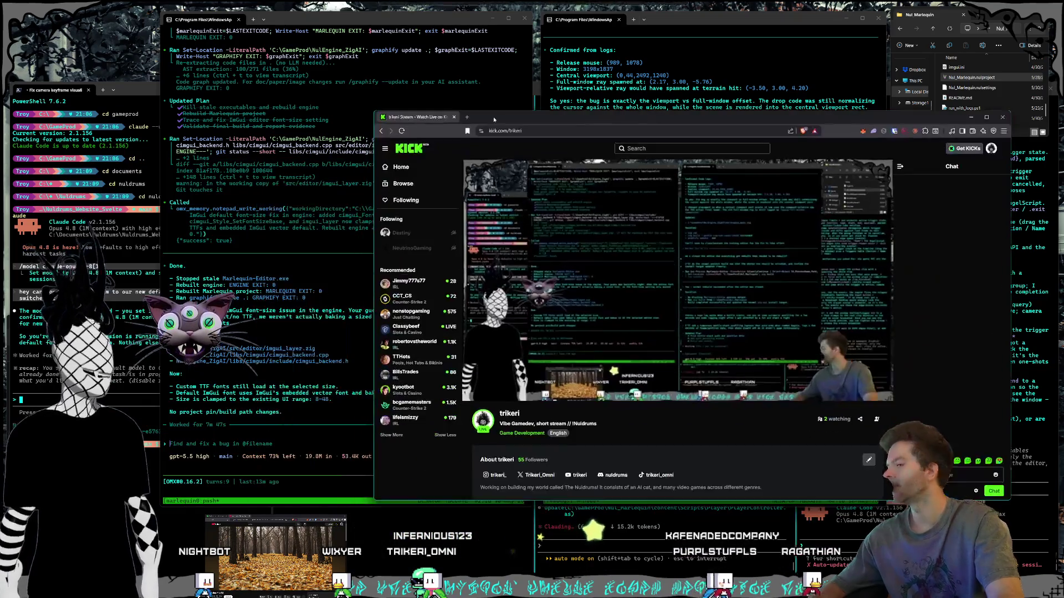
# Move the Kick channel page up, select the About heading and follower count, then close it.
pyautogui.moveTo(465, 106); pyautogui.dragTo(473, 42)
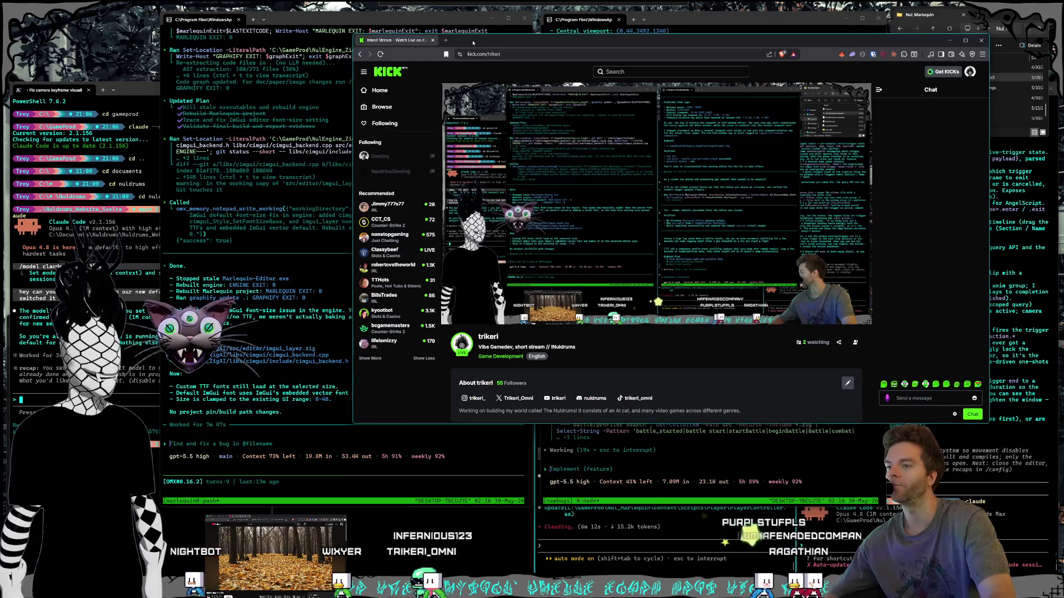
pyautogui.tripleClick(452, 382)
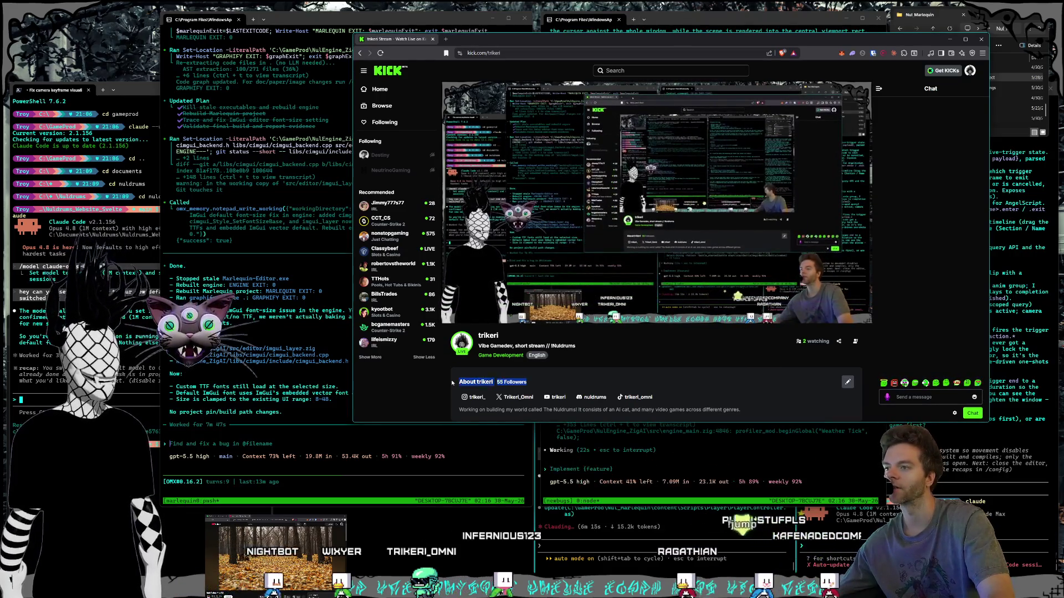
pyautogui.click(531, 386)
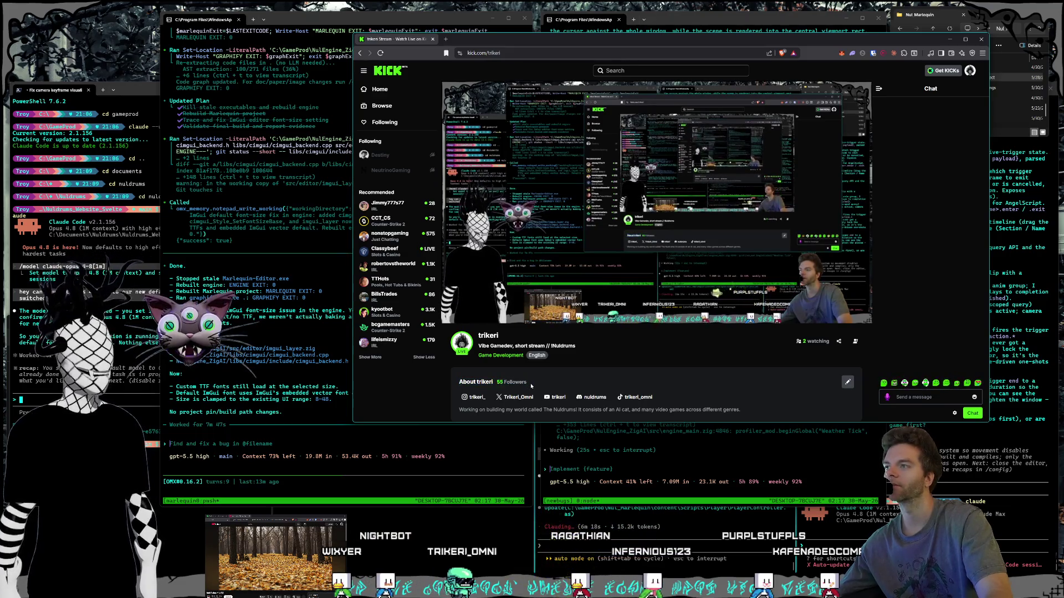
pyautogui.moveTo(531, 386); pyautogui.dragTo(478, 383)
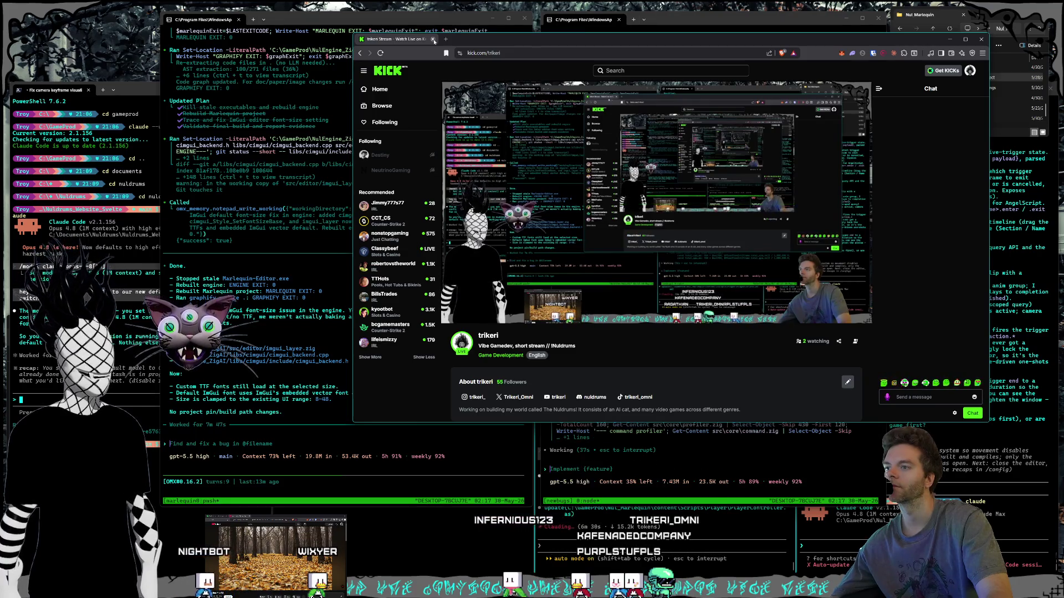
pyautogui.click(434, 40)
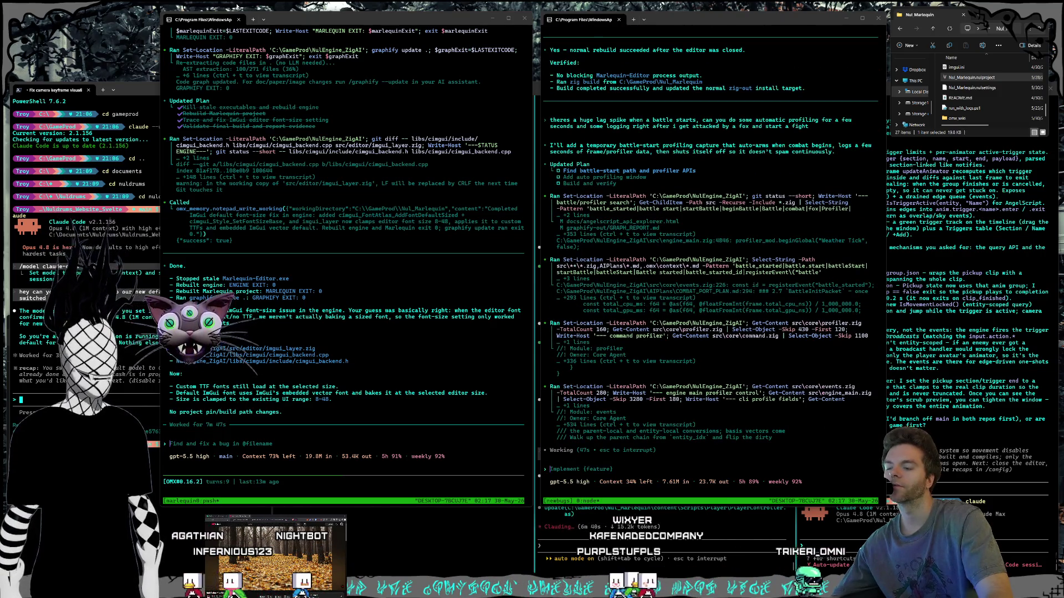
# Start a reply in the middle terminal, then erase it and let Codex keep working.
pyautogui.click(364, 448)
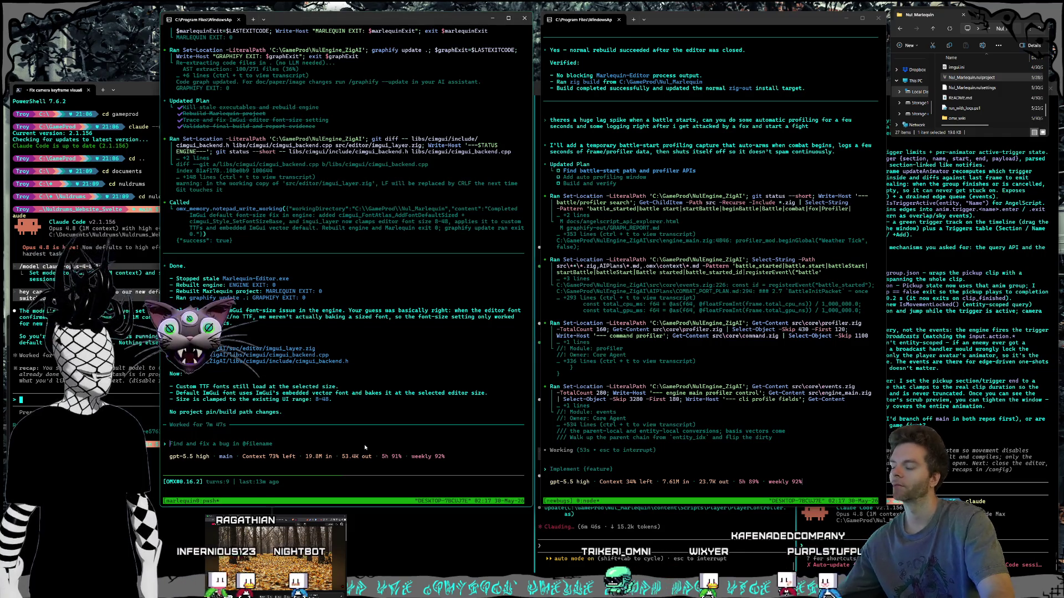
pyautogui.write('ok i')
pyautogui.press('BackSpace')
pyautogui.press('BackSpace')
pyautogui.press('BackSpace')
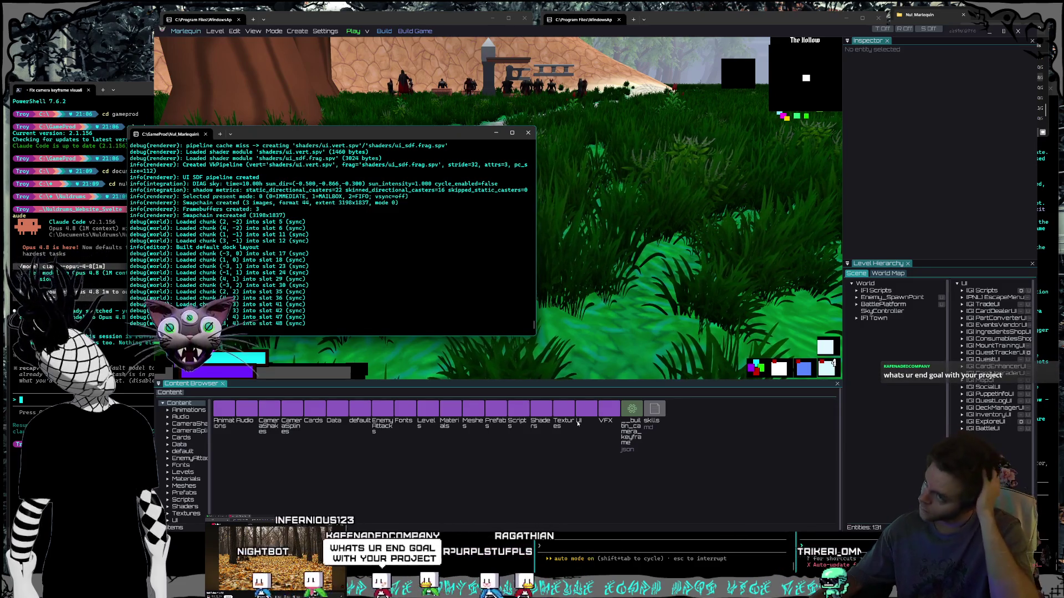
# Bring Marlequin's game view in front of its startup log, then switch to the Core editor.
pyautogui.click(672, 143)
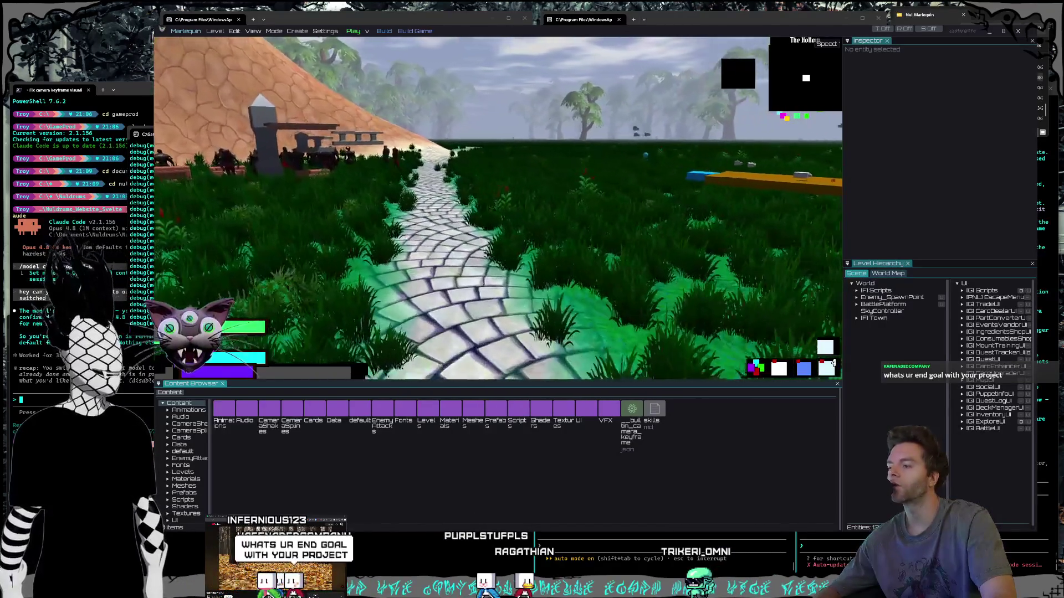
pyautogui.hotkey('alt', 'Tab')
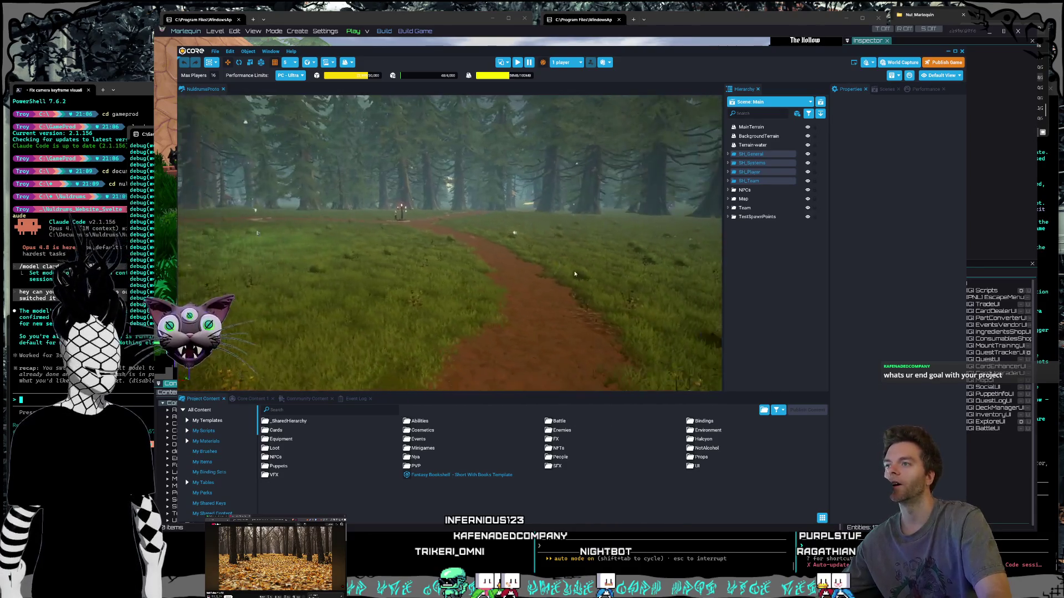
# Shift the Core editor slightly right, then minimize it to return to Marlequin.
pyautogui.moveTo(743, 51); pyautogui.dragTo(785, 55)
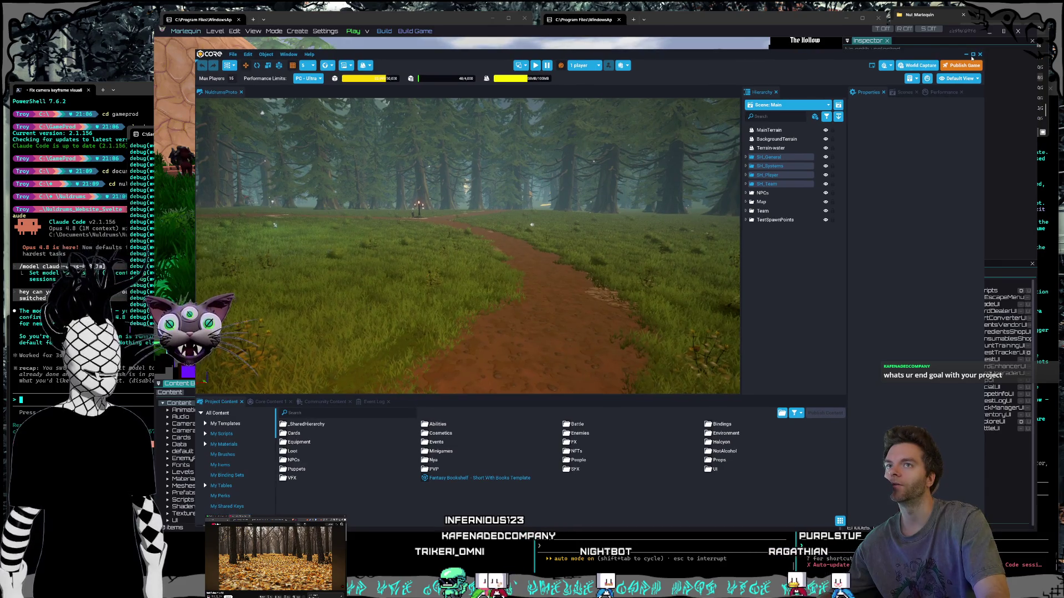
pyautogui.click(967, 54)
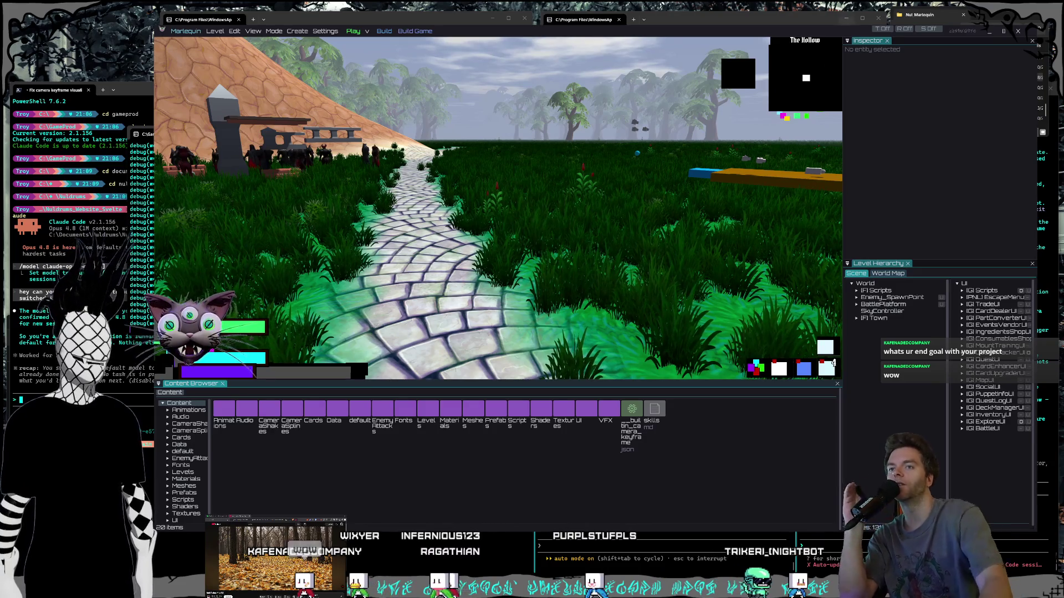
pyautogui.click(901, 273)
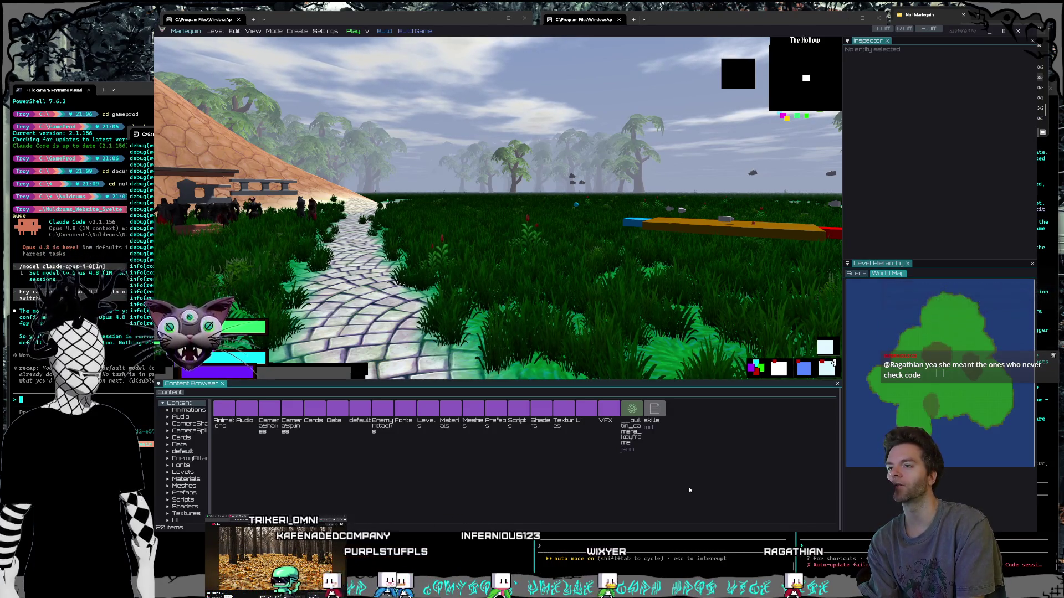
pyautogui.click(857, 273)
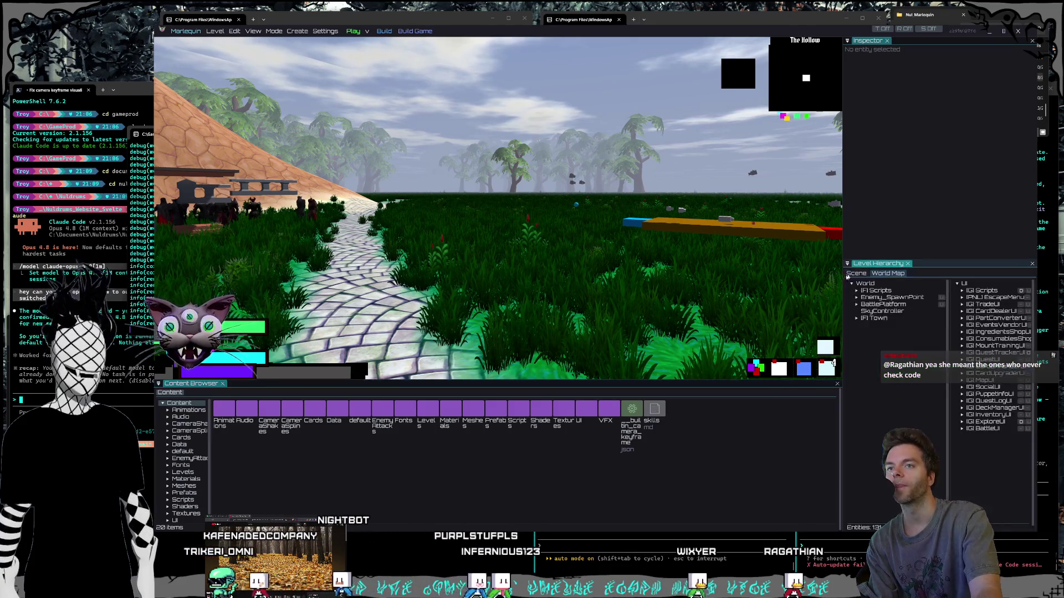
# Open the game launcher's Library over the scene, then switch to the Balatro price search results.
pyautogui.click(546, 569)
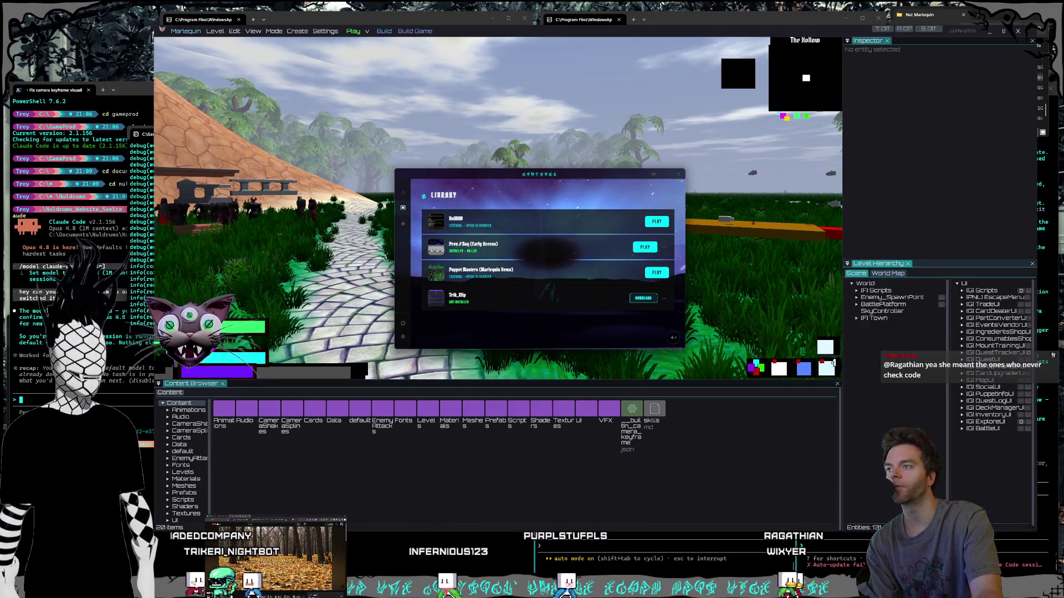
pyautogui.moveTo(486, 177)
pyautogui.mouseDown()
pyautogui.moveTo(545, 177)
pyautogui.moveTo(521, 177)
pyautogui.mouseUp()
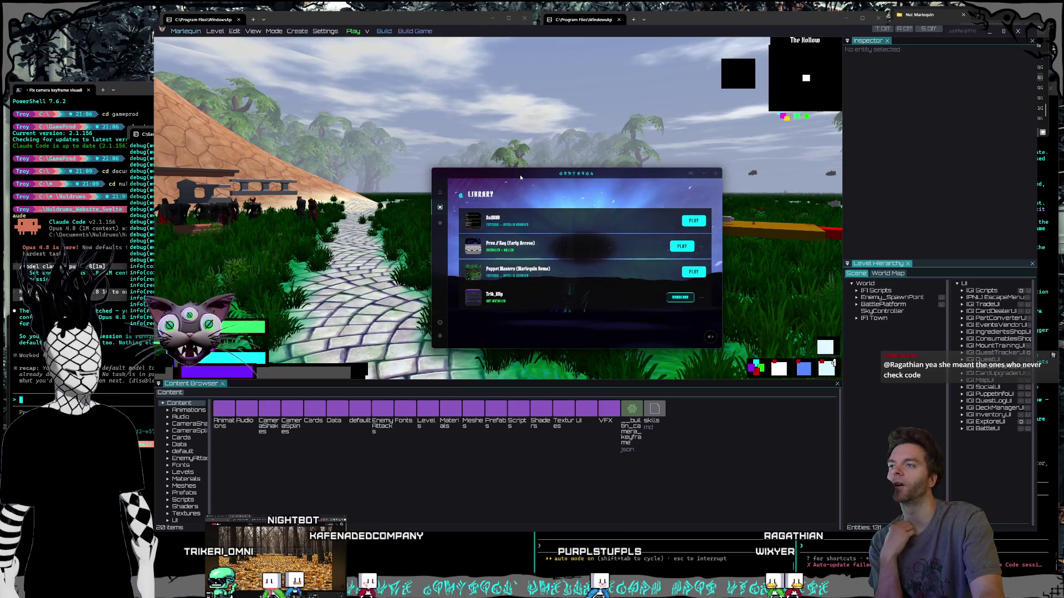
pyautogui.moveTo(520, 176); pyautogui.dragTo(516, 185)
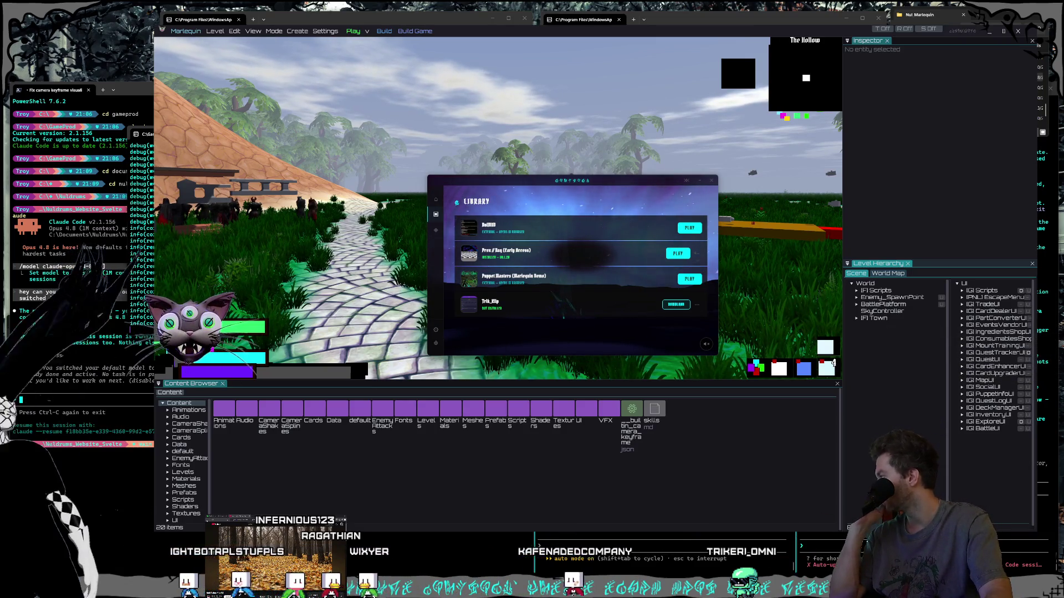
pyautogui.hotkey('alt', 'Tab')
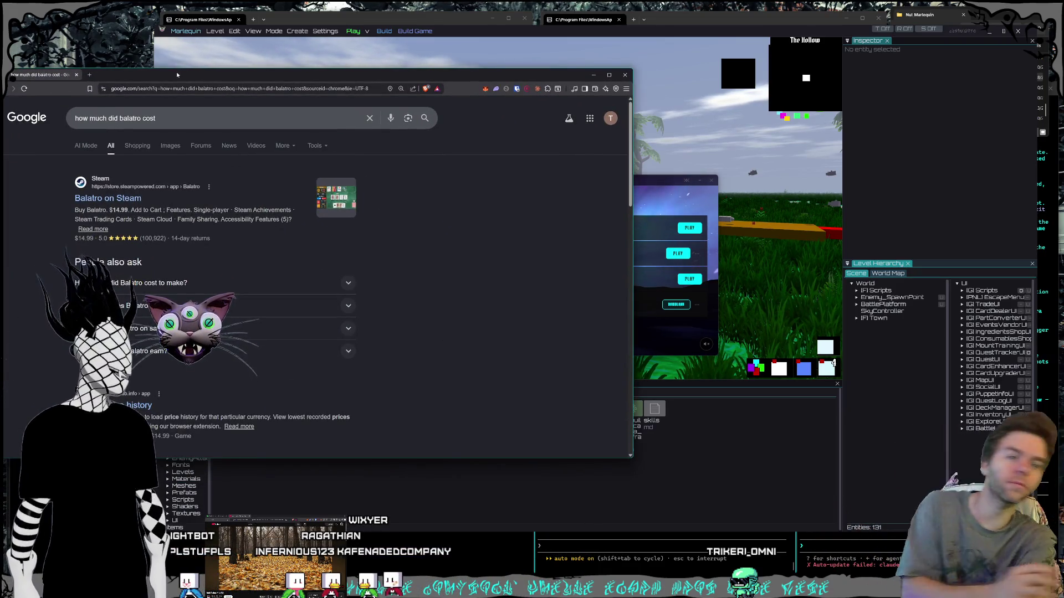
# Centre and scroll through the 'how much did balatro cost' results, then close the browser.
pyautogui.moveTo(198, 81); pyautogui.dragTo(441, 80)
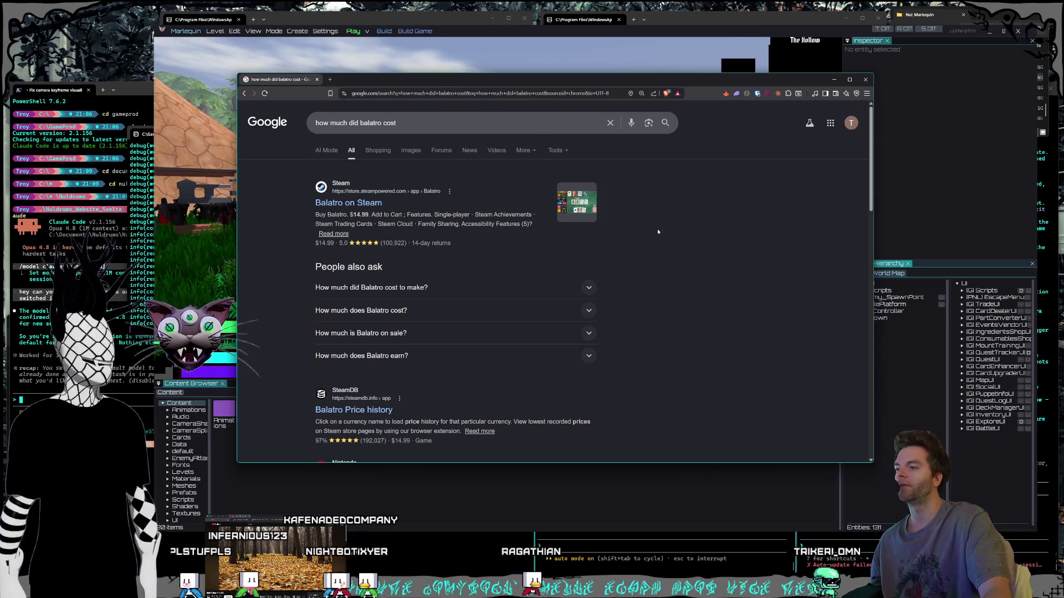
pyautogui.scroll(-2, 658, 230)
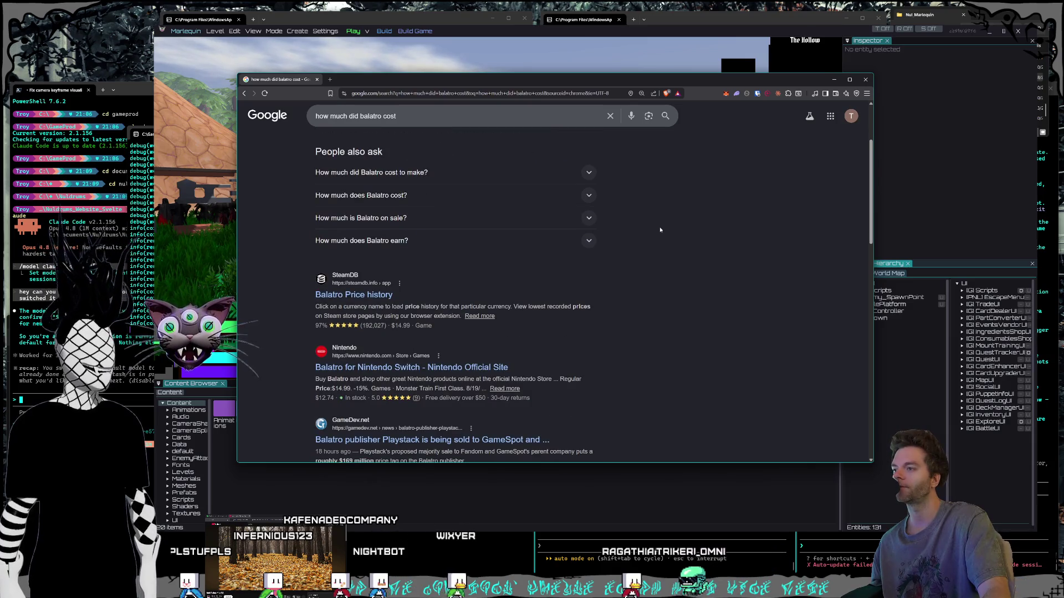
pyautogui.scroll(2, 667, 230)
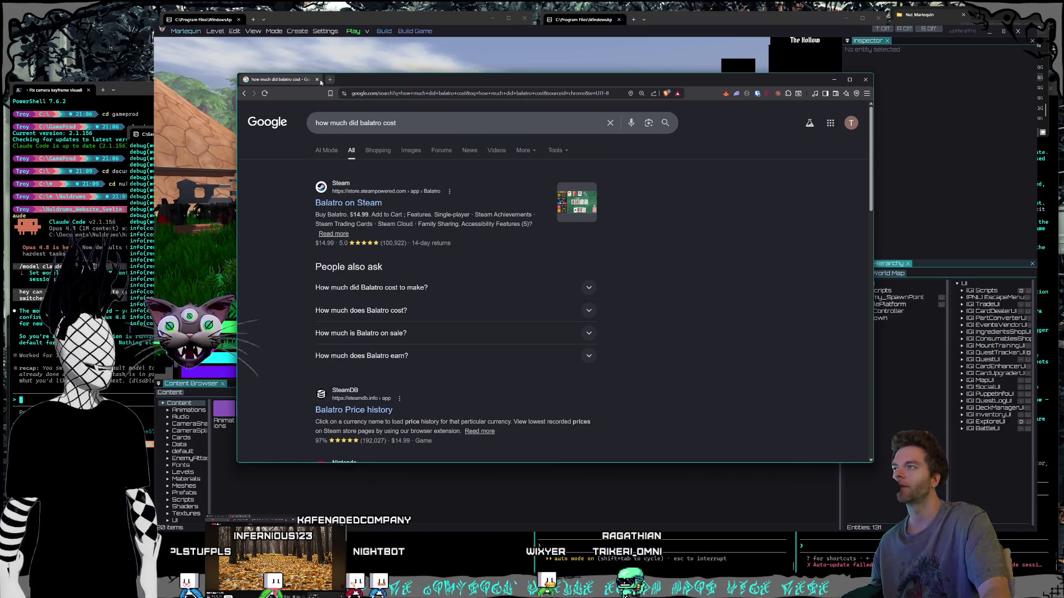
pyautogui.click(317, 79)
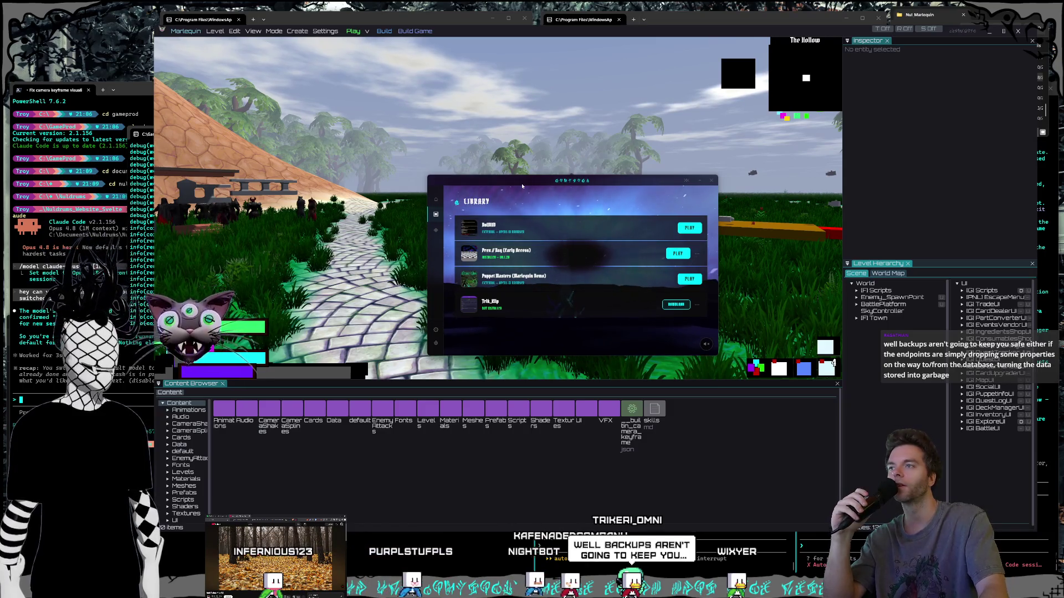
# Move the game library window slightly and close it.
pyautogui.moveTo(522, 187); pyautogui.dragTo(512, 190)
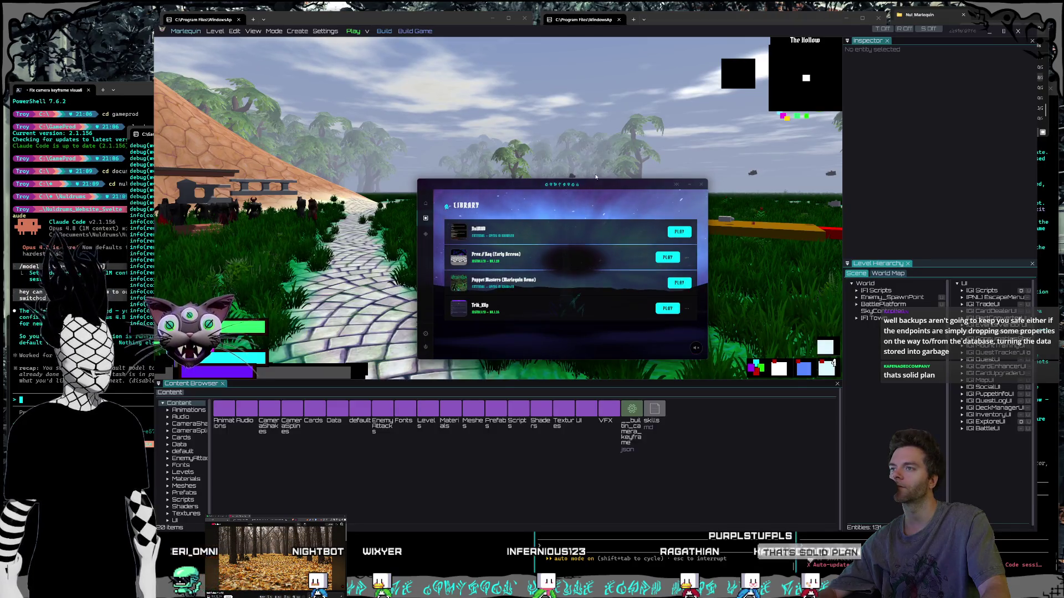
pyautogui.moveTo(593, 183); pyautogui.dragTo(596, 170)
pyautogui.click(690, 172)
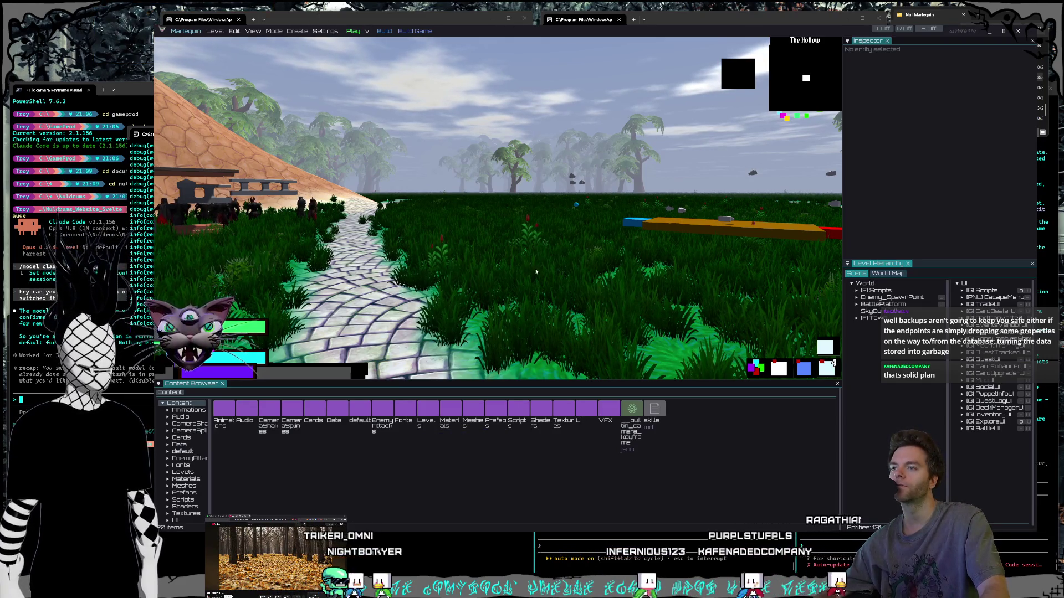
# Fly the Marlequin view over the meadow, minimize Marlequin, and bring Core to the front.
pyautogui.moveTo(543, 264)
pyautogui.mouseDown()
pyautogui.moveTo(587, 264)
pyautogui.moveTo(555, 264)
pyautogui.moveTo(658, 400)
pyautogui.mouseUp()
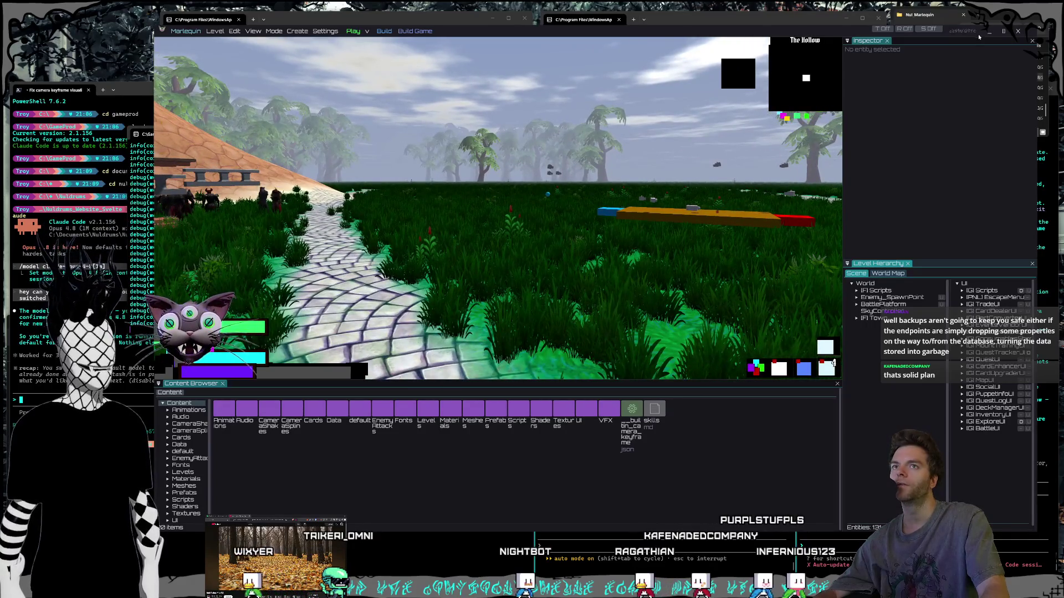
pyautogui.click(989, 32)
pyautogui.hotkey('alt', 'Tab')
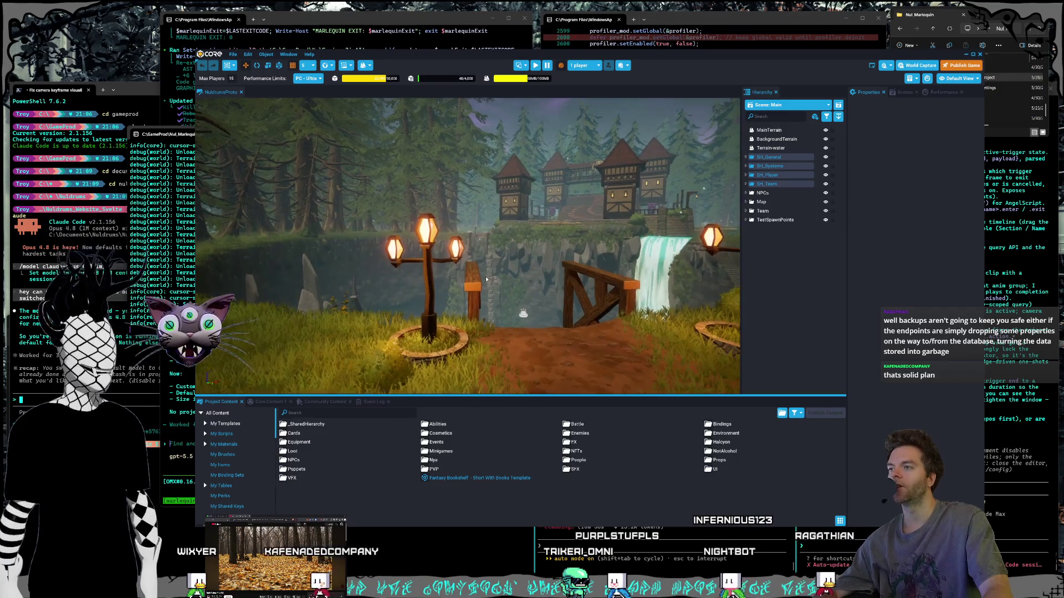
# Show the Core Content 3D Objects assets in an enlarged asset grid.
pyautogui.click(269, 401)
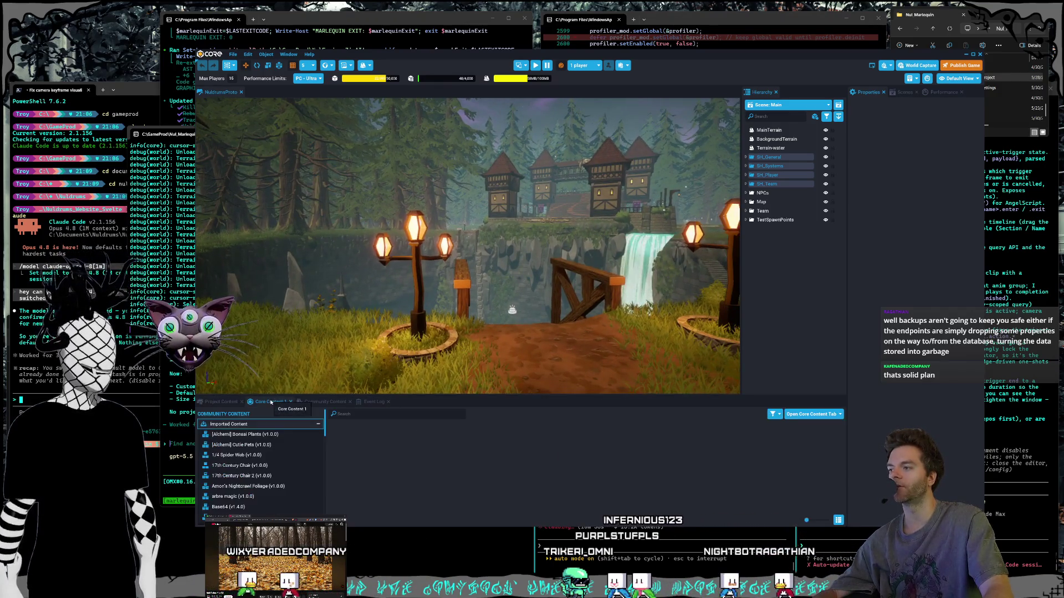
pyautogui.click(249, 424)
pyautogui.click(249, 445)
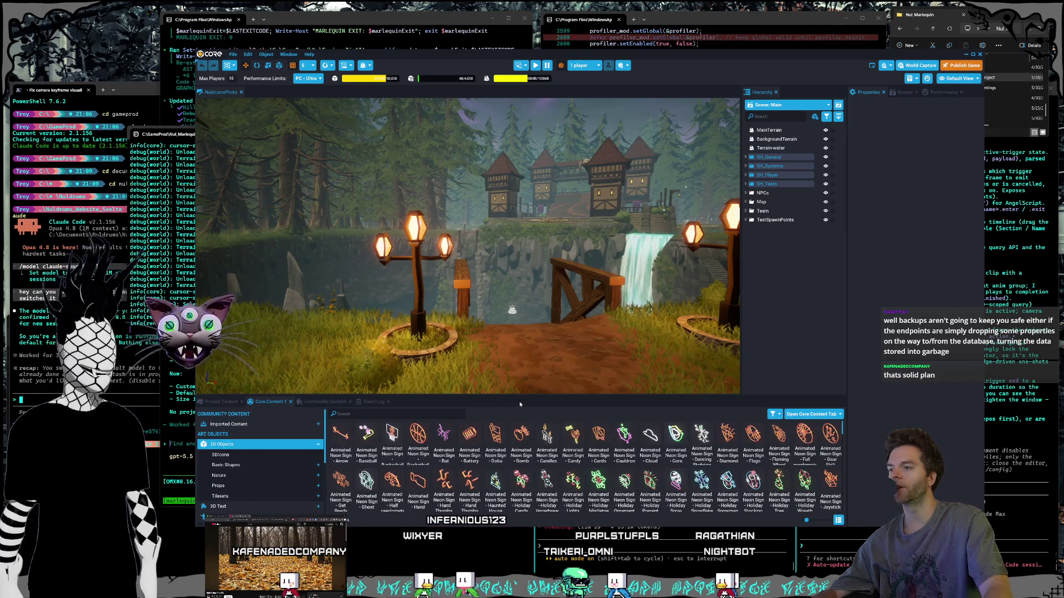
pyautogui.moveTo(521, 399); pyautogui.dragTo(538, 335)
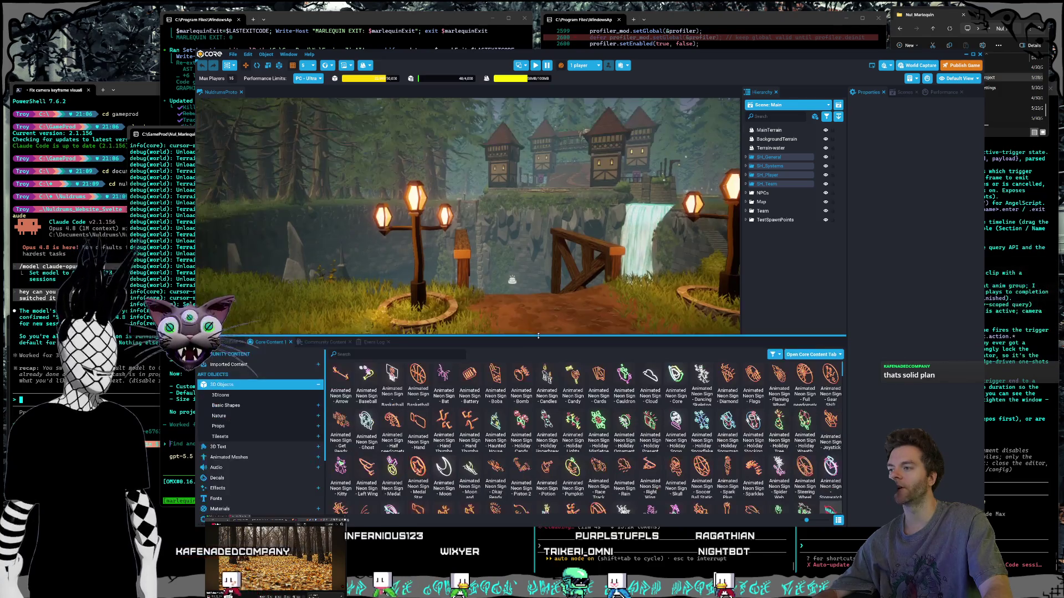
pyautogui.scroll(-10, 507, 448)
pyautogui.scroll(-10, 507, 448)
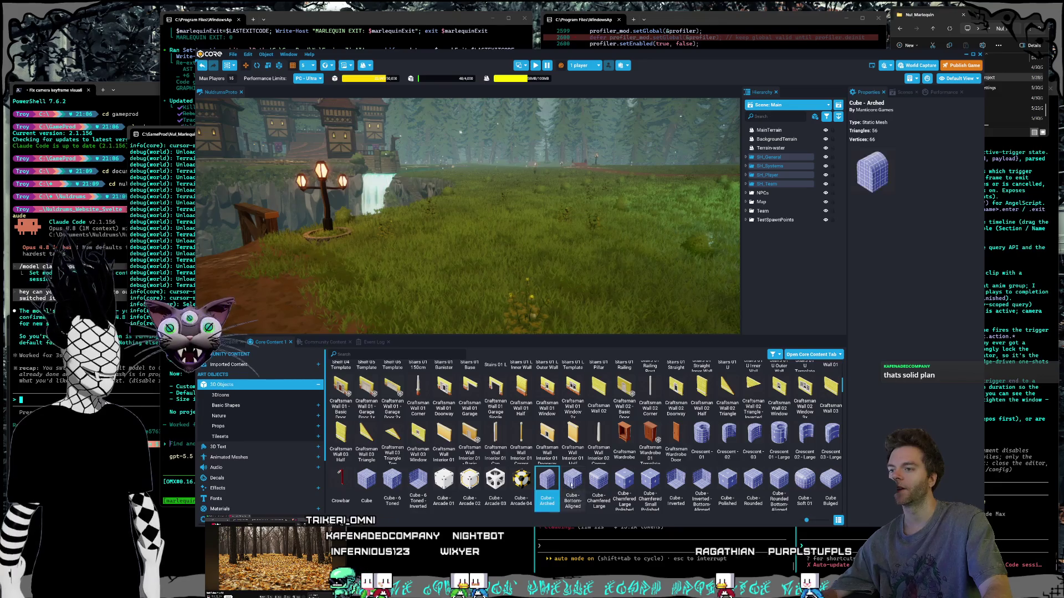
# Place a Craftsman Wall Interior 01 Doorway in the scene, frame it, then delete it.
pyautogui.moveTo(547, 438)
pyautogui.mouseDown()
pyautogui.moveTo(588, 340)
pyautogui.moveTo(532, 301)
pyautogui.mouseUp()
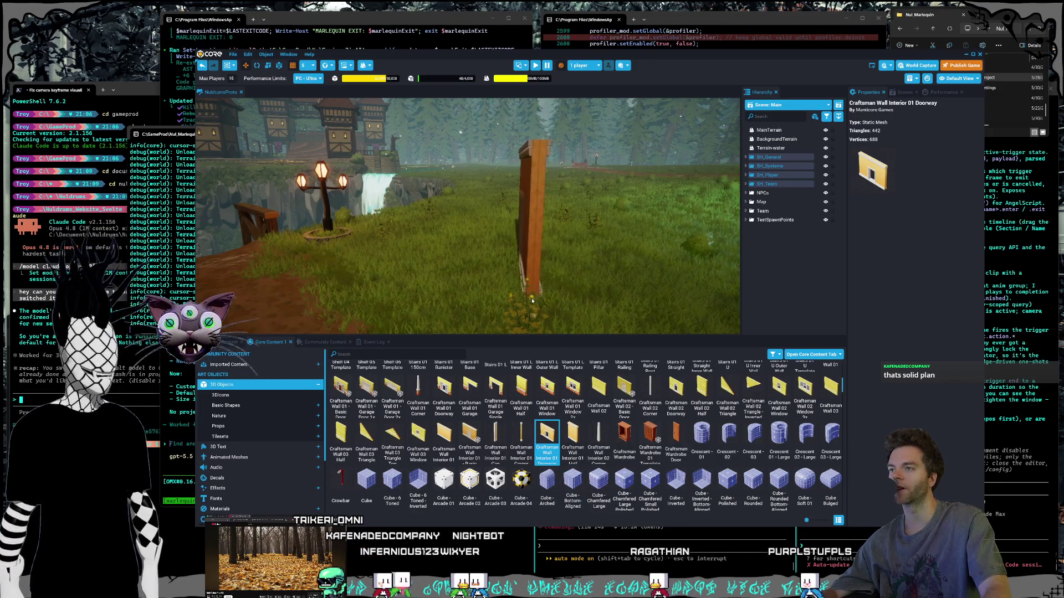
pyautogui.moveTo(459, 266); pyautogui.dragTo(459, 264)
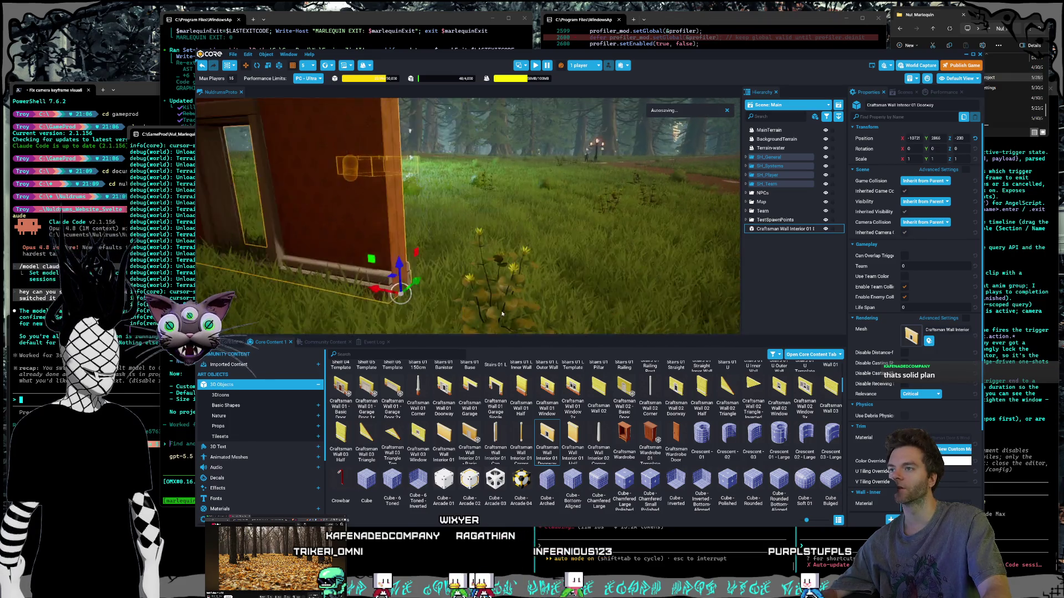
pyautogui.moveTo(490, 257)
pyautogui.mouseDown()
pyautogui.moveTo(478, 259)
pyautogui.moveTo(532, 263)
pyautogui.moveTo(482, 261)
pyautogui.moveTo(621, 165)
pyautogui.mouseUp()
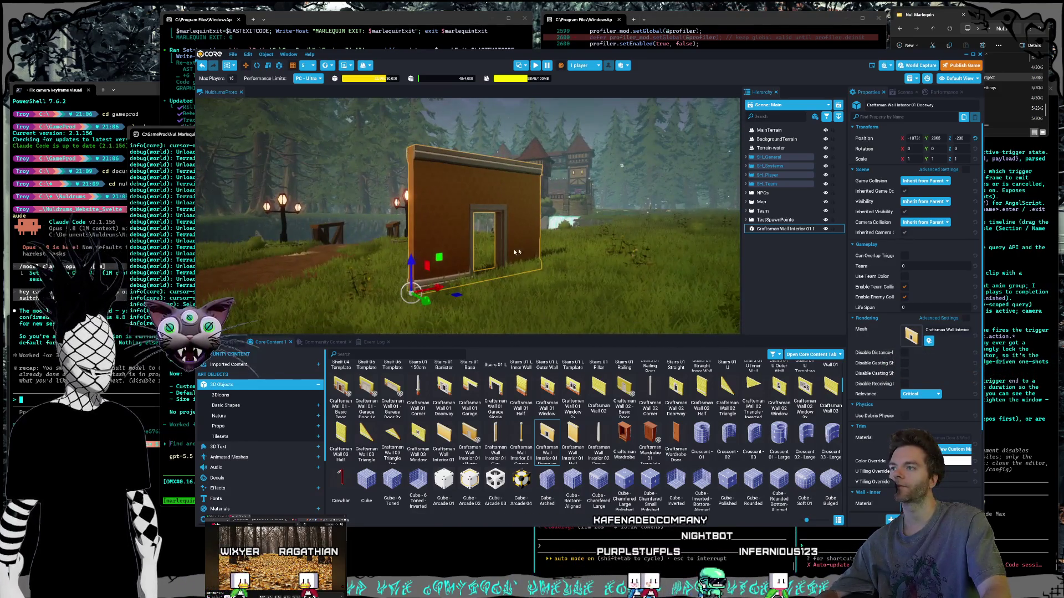
pyautogui.press('f')
pyautogui.scroll(5, 427, 266)
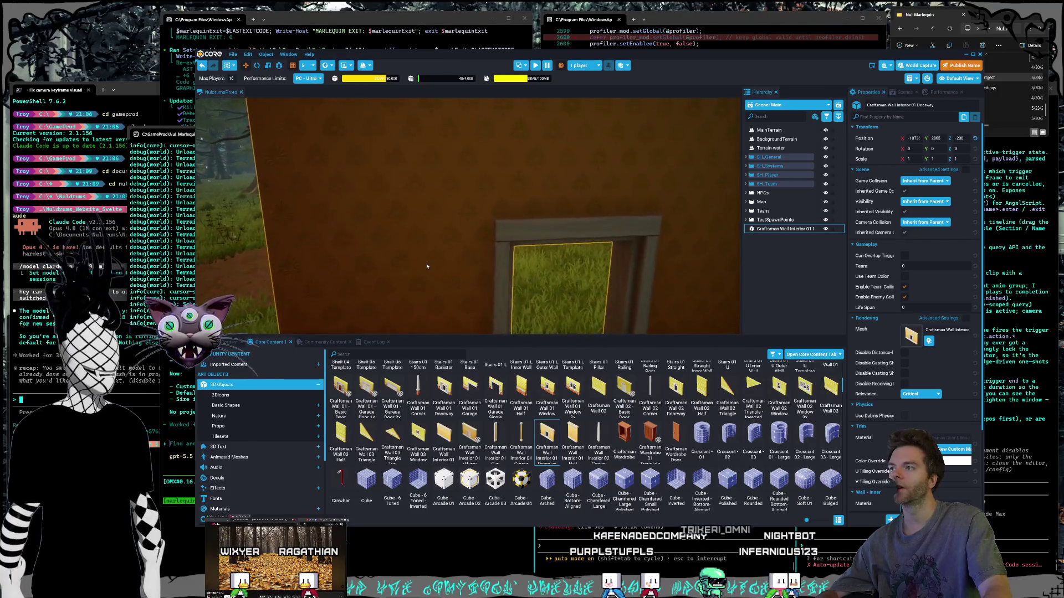
pyautogui.scroll(-5, 426, 266)
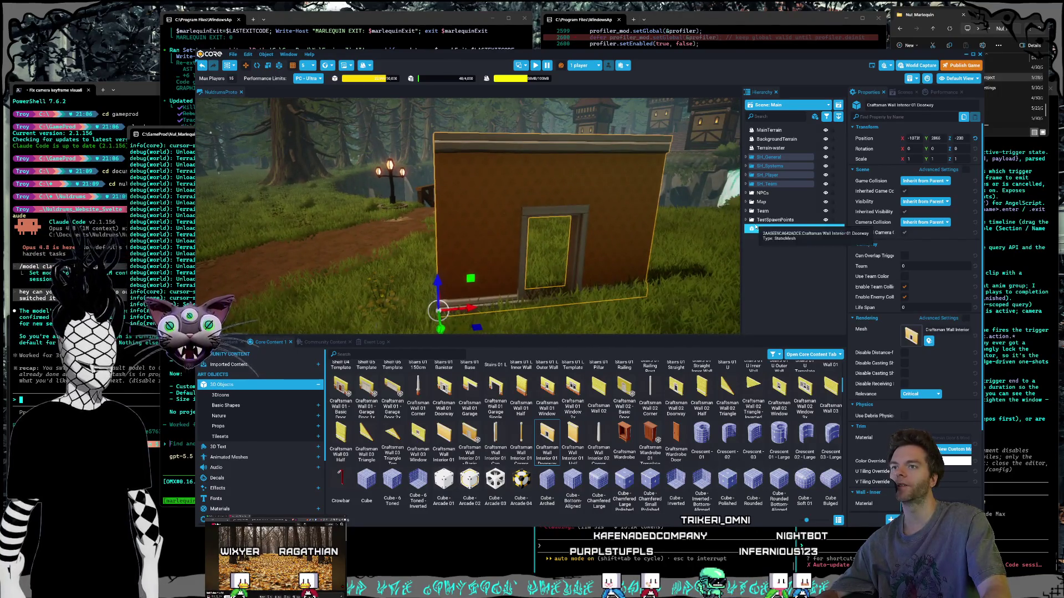
pyautogui.press('Delete')
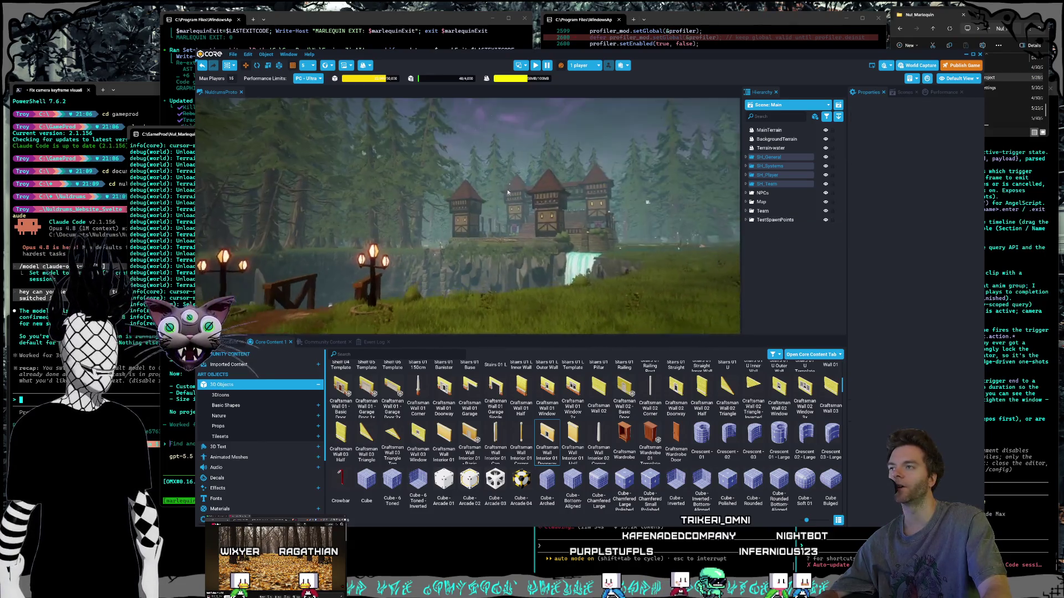
# Fly through the castle hall and graveyard with WASD, then maximize the Core window.
pyautogui.press('w')
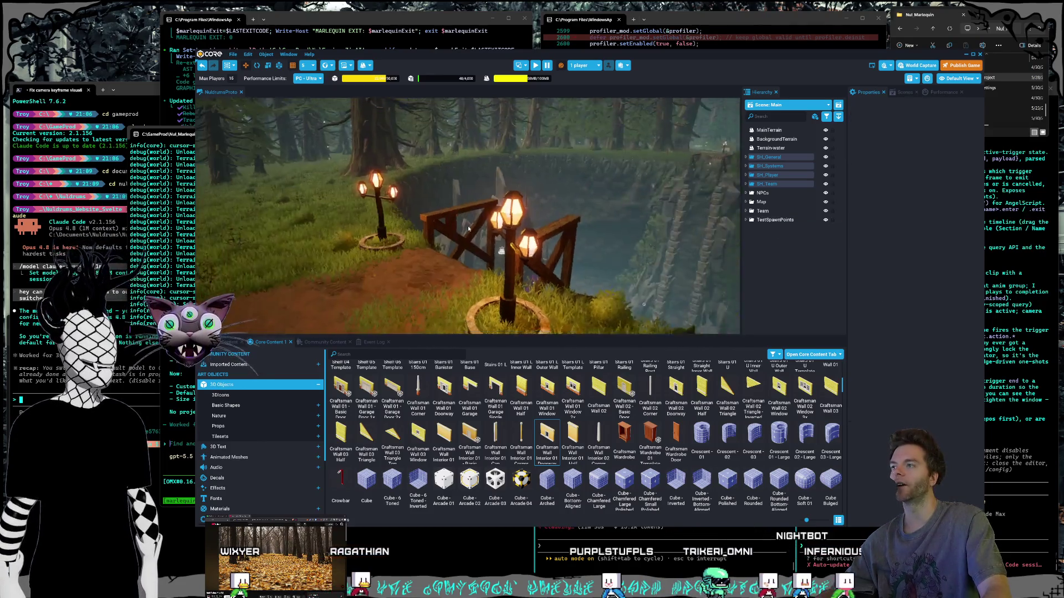
pyautogui.press('s')
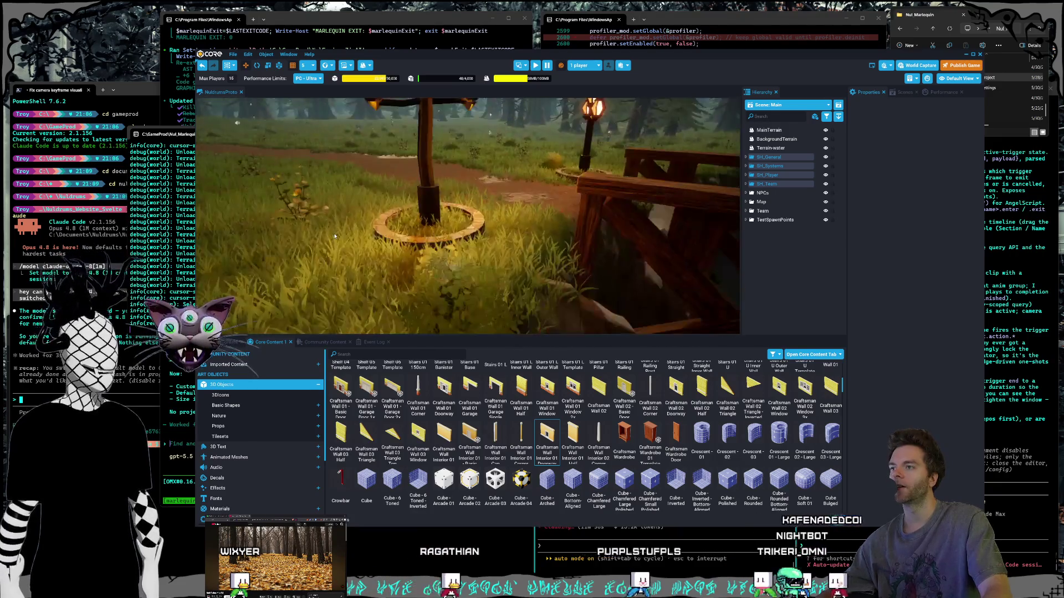
pyautogui.press('s')
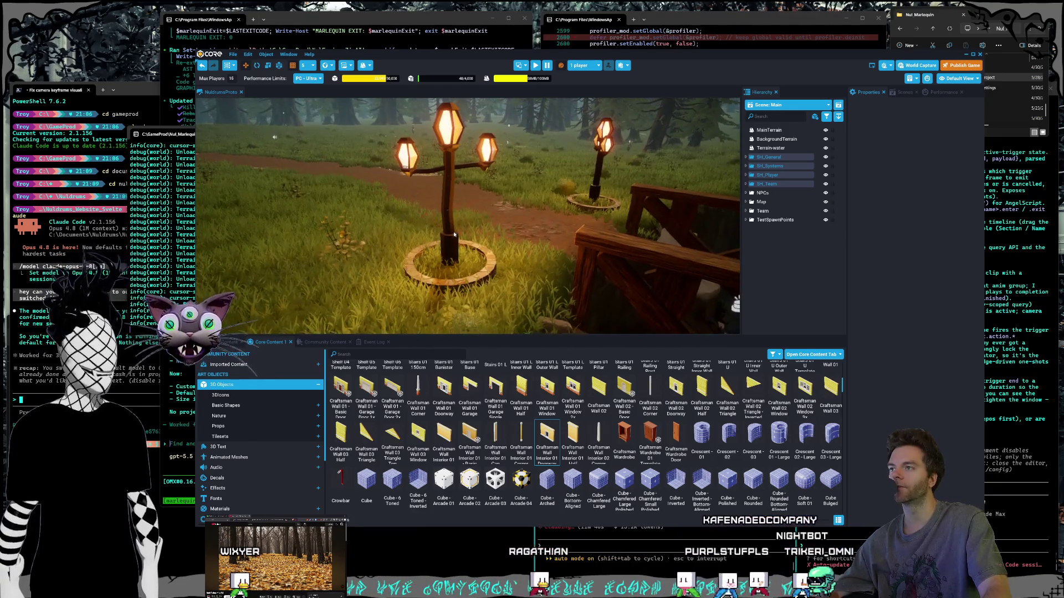
pyautogui.press('w')
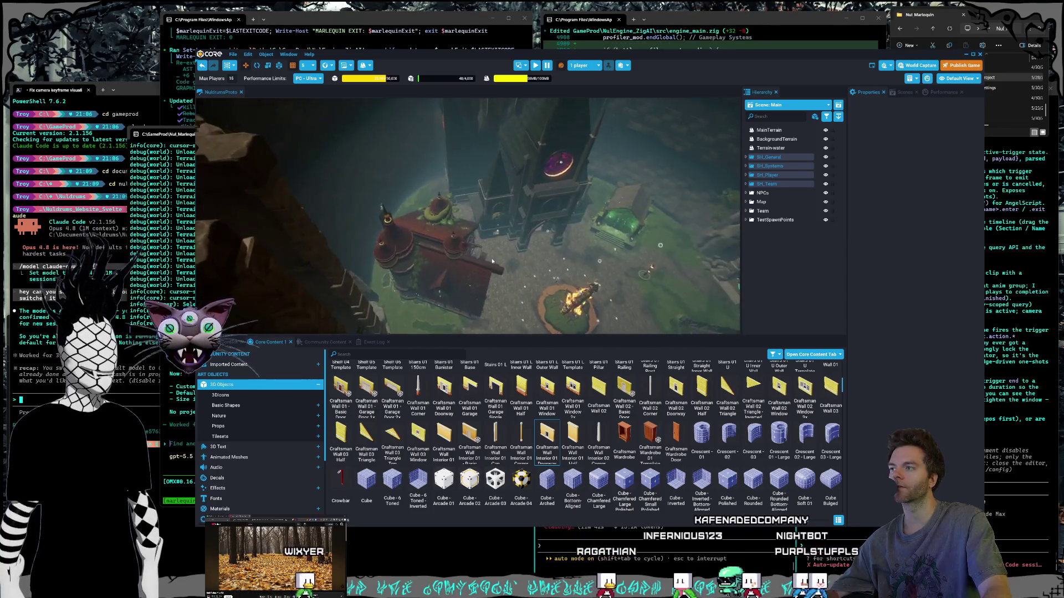
pyautogui.press('w')
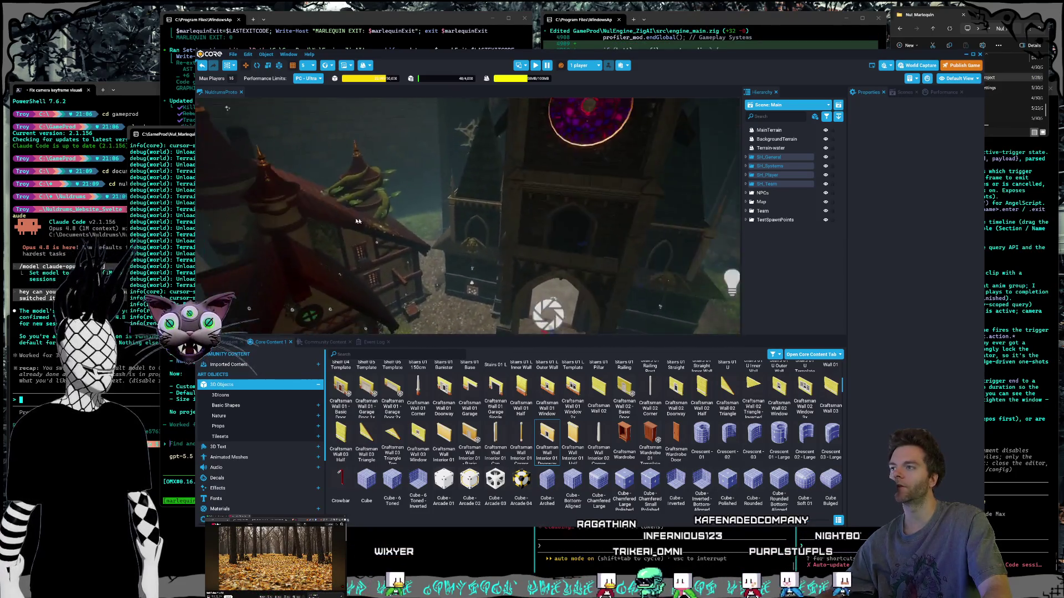
pyautogui.press('w')
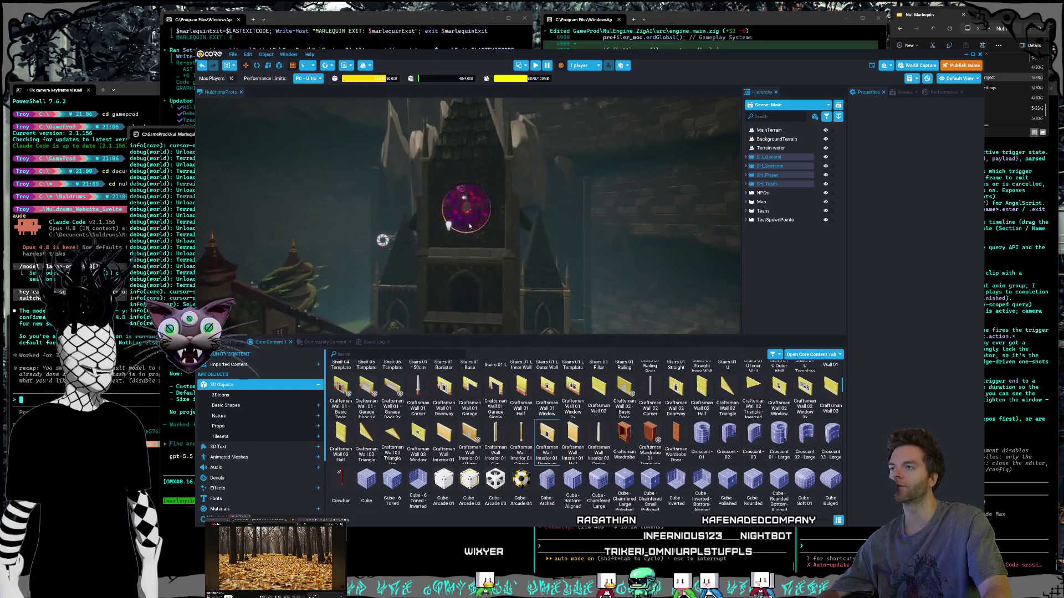
pyautogui.press('w')
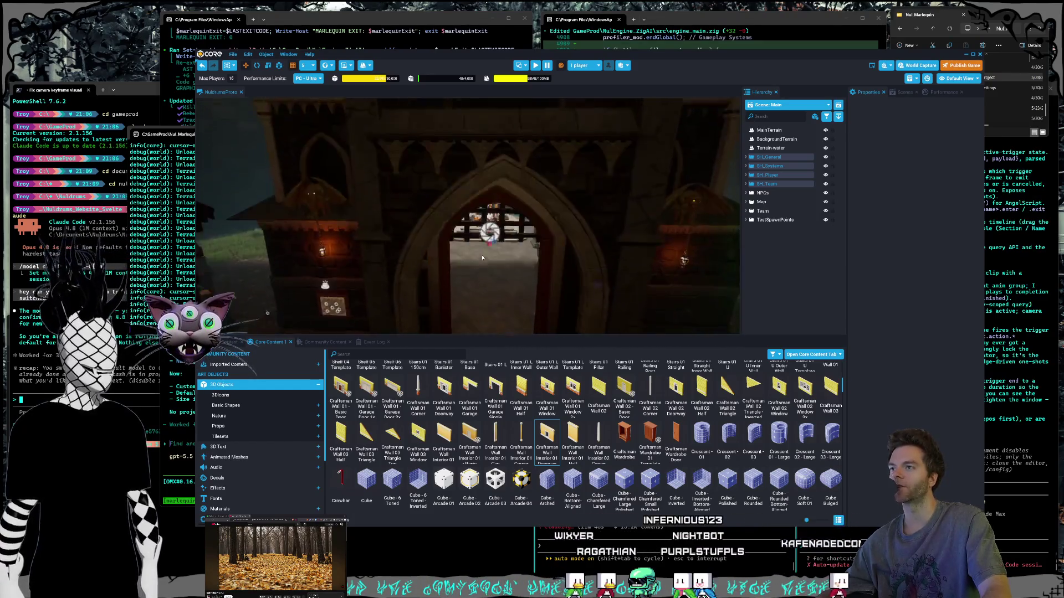
pyautogui.press('w')
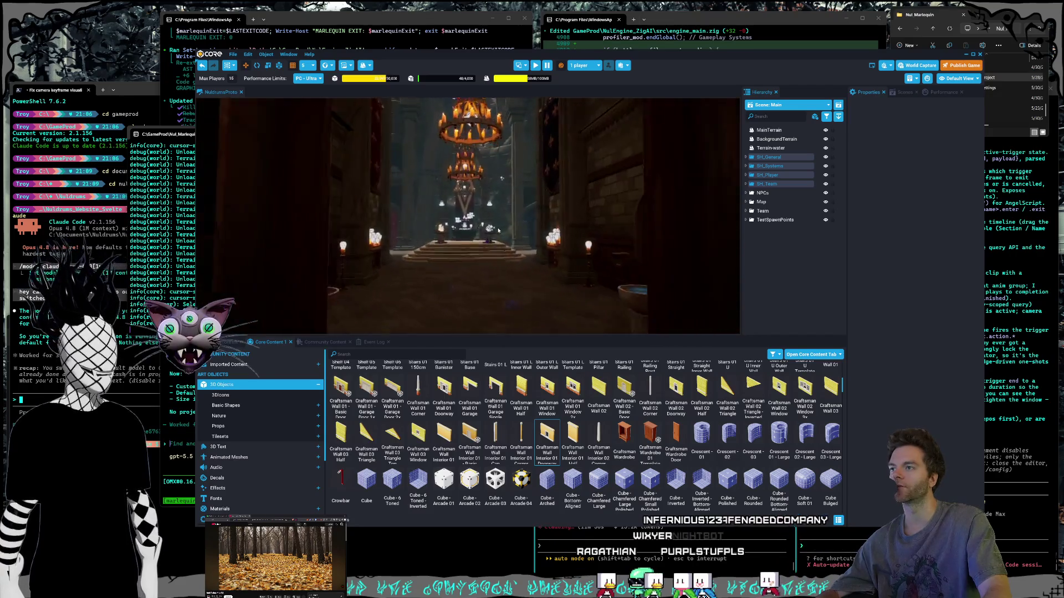
pyautogui.press('w')
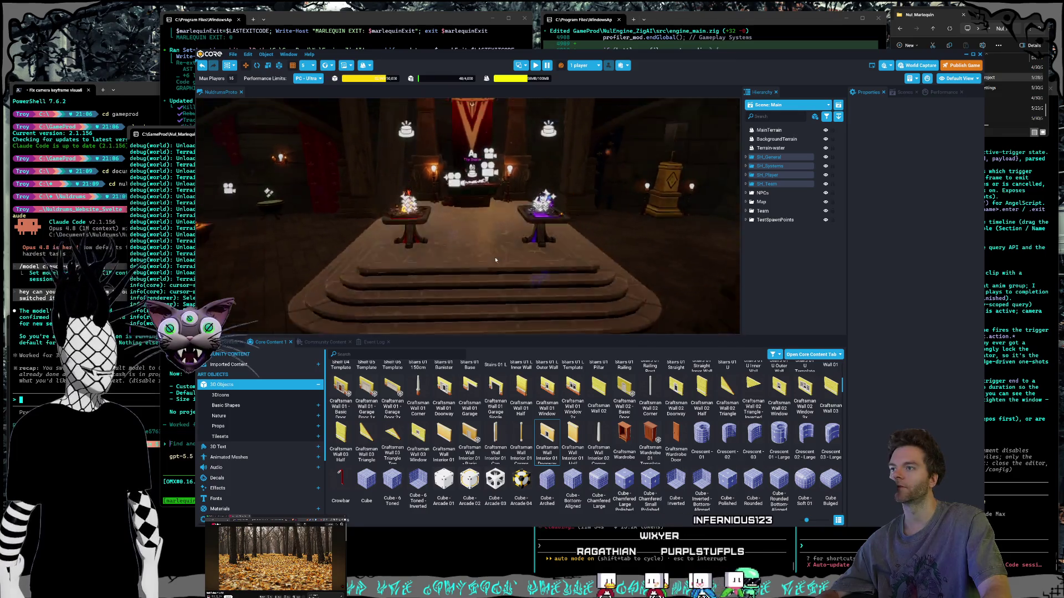
pyautogui.press('w')
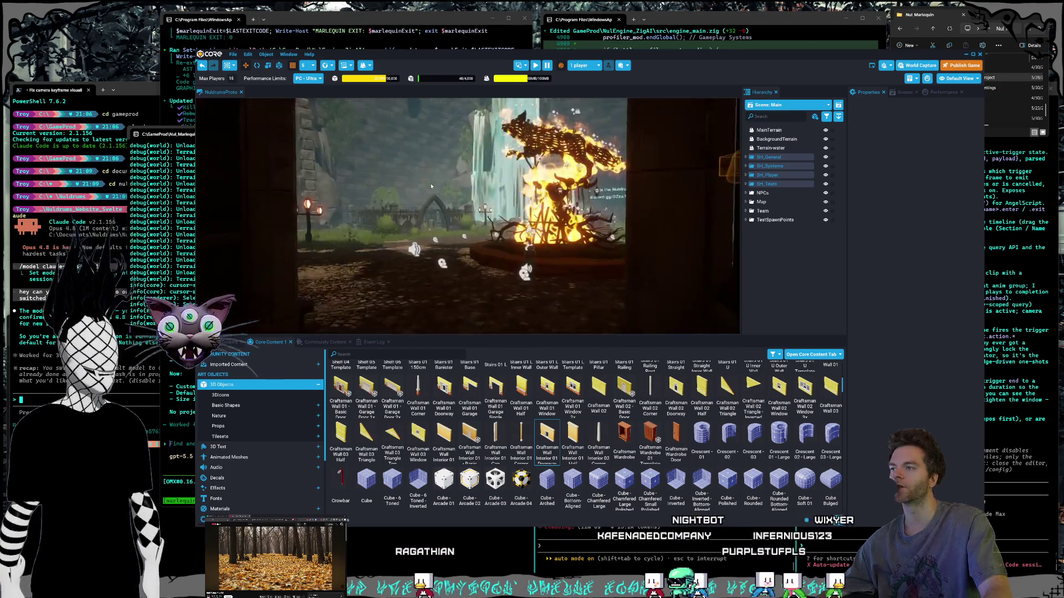
pyautogui.moveTo(553, 232)
pyautogui.mouseDown()
pyautogui.moveTo(451, 236)
pyautogui.moveTo(543, 218)
pyautogui.mouseUp()
pyautogui.moveTo(651, 194)
pyautogui.mouseDown()
pyautogui.moveTo(413, 216)
pyautogui.moveTo(559, 202)
pyautogui.moveTo(505, 207)
pyautogui.moveTo(870, 117)
pyautogui.mouseUp()
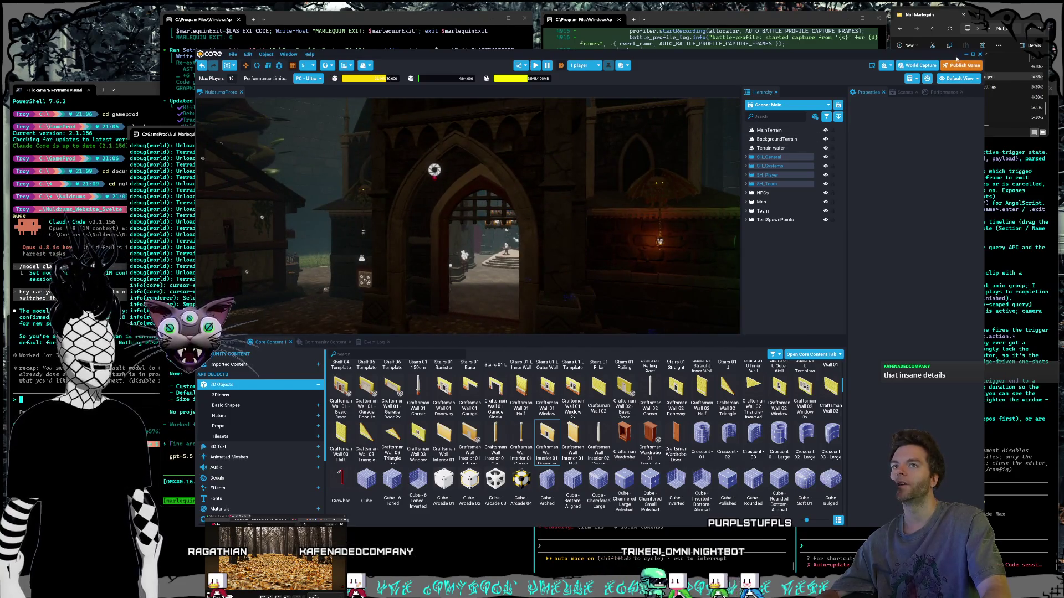
pyautogui.click(973, 56)
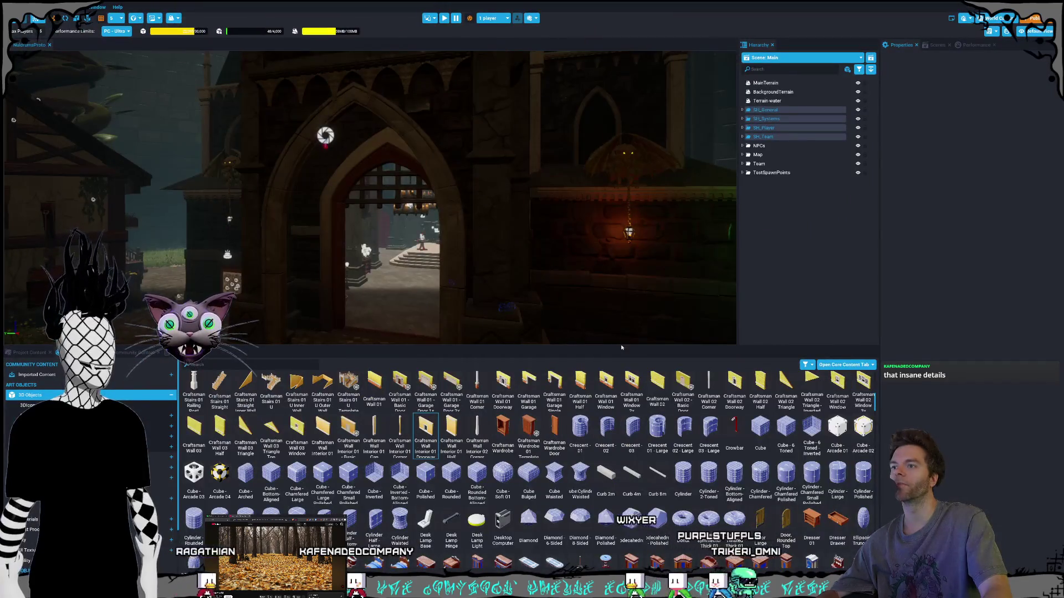
# Enlarge the viewport and orbit around the burning tree, zooming in.
pyautogui.moveTo(615, 347); pyautogui.dragTo(575, 464)
pyautogui.scroll(-5, 374, 251)
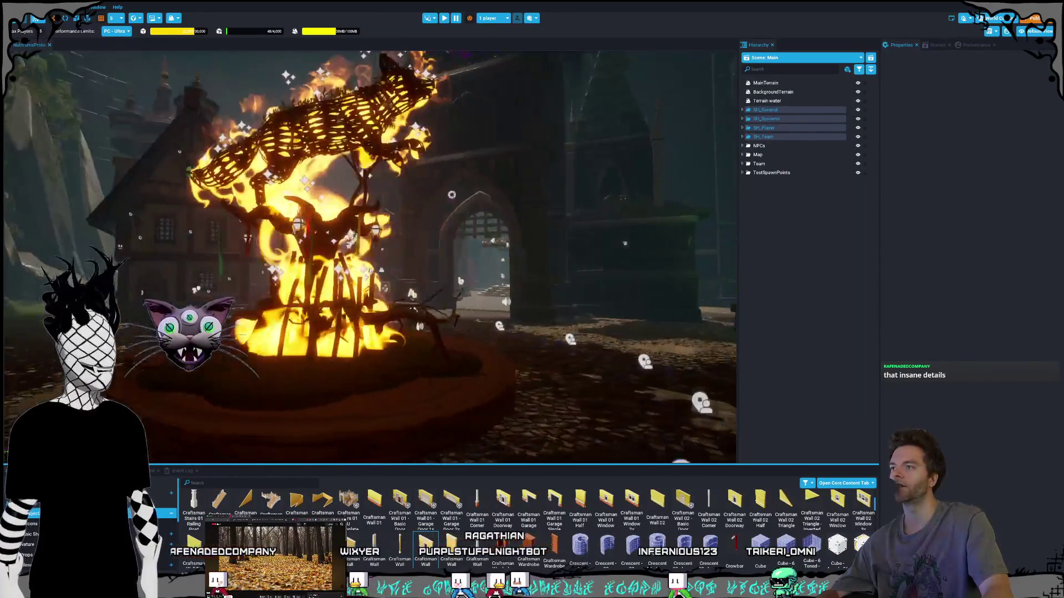
pyautogui.moveTo(372, 270)
pyautogui.mouseDown()
pyautogui.moveTo(451, 250)
pyautogui.moveTo(538, 256)
pyautogui.moveTo(384, 251)
pyautogui.moveTo(497, 256)
pyautogui.moveTo(450, 284)
pyautogui.moveTo(329, 261)
pyautogui.moveTo(479, 271)
pyautogui.mouseUp()
pyautogui.scroll(15, 499, 255)
pyautogui.scroll(5, 491, 291)
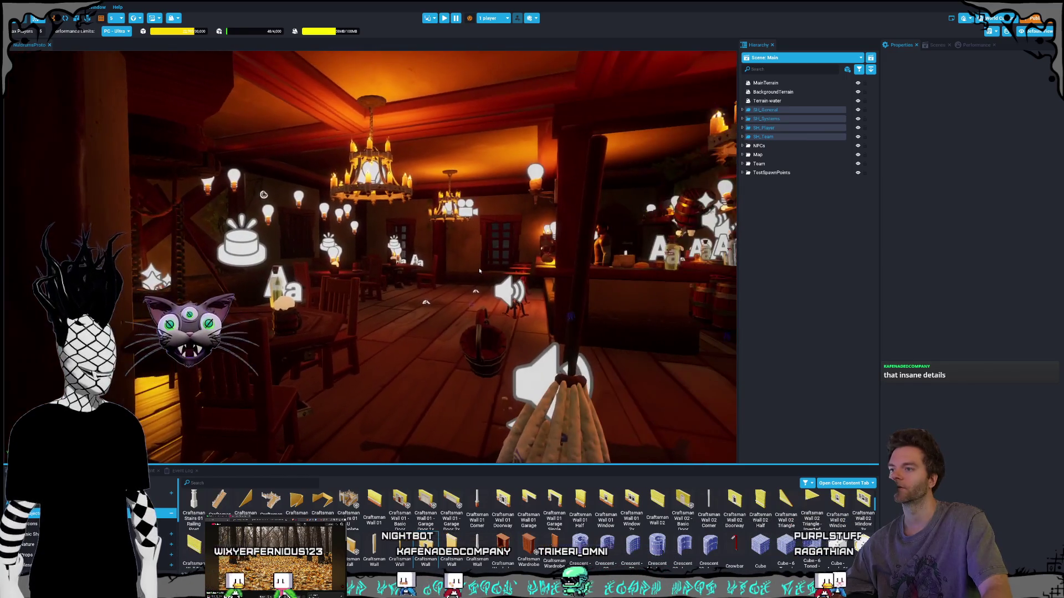
pyautogui.scroll(4, 479, 271)
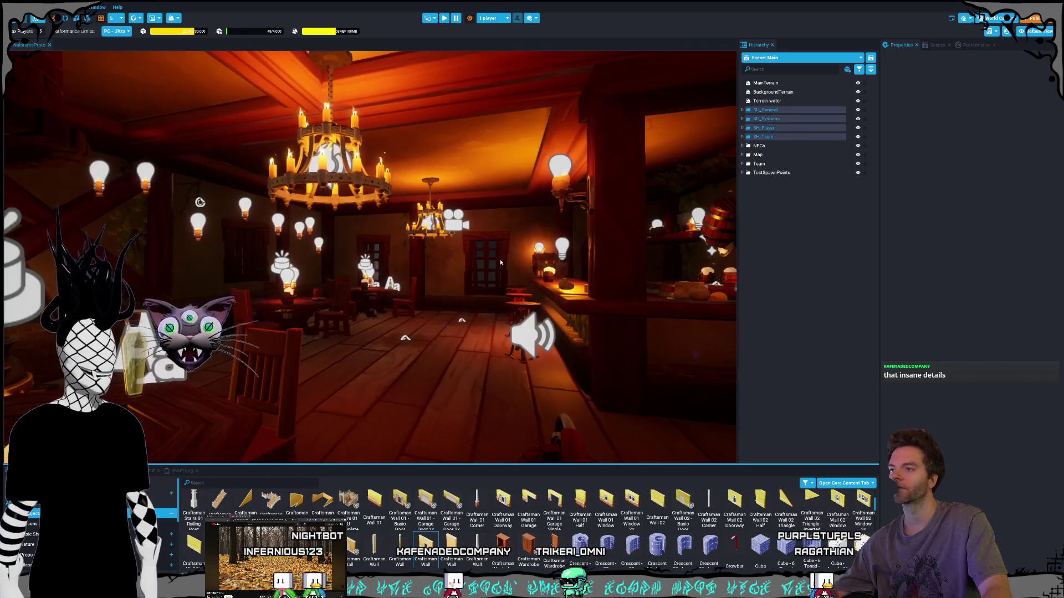
pyautogui.scroll(5, 307, 256)
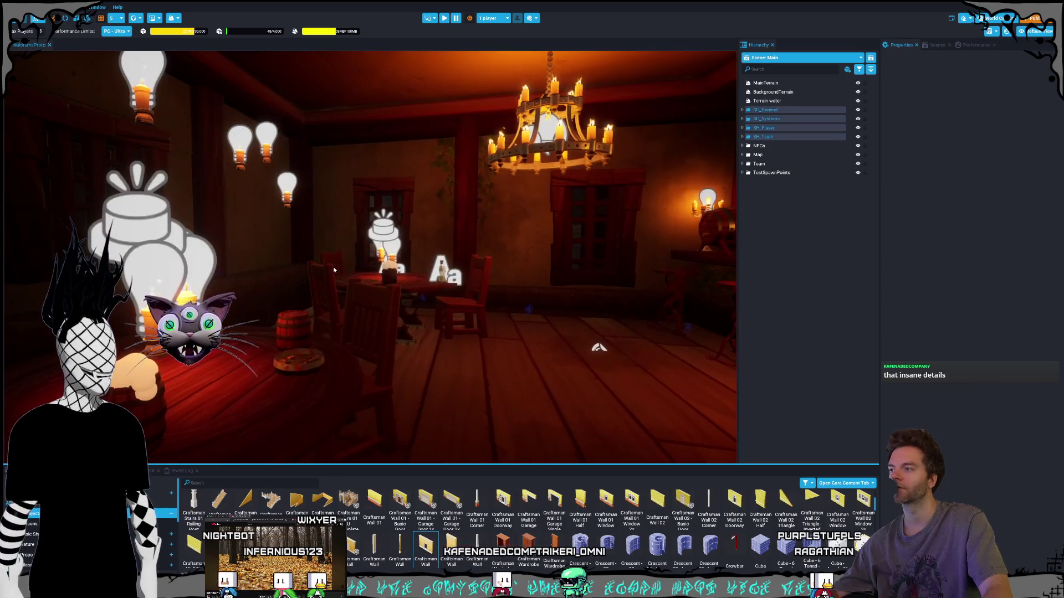
# Look along the tavern bar to the back shelf, then take Core out of full screen.
pyautogui.moveTo(334, 269); pyautogui.dragTo(500, 245)
pyautogui.scroll(5, 452, 283)
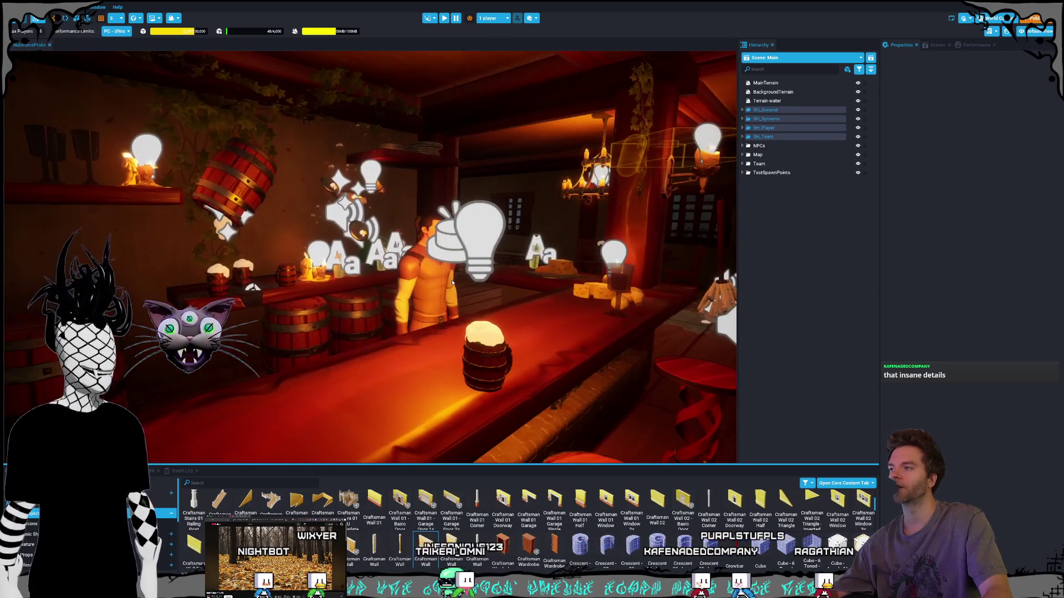
pyautogui.moveTo(452, 282)
pyautogui.mouseDown()
pyautogui.moveTo(377, 276)
pyautogui.moveTo(307, 291)
pyautogui.moveTo(296, 307)
pyautogui.moveTo(140, 298)
pyautogui.moveTo(491, 266)
pyautogui.moveTo(385, 301)
pyautogui.moveTo(358, 277)
pyautogui.moveTo(425, 238)
pyautogui.moveTo(430, 260)
pyautogui.moveTo(466, 263)
pyautogui.moveTo(289, 281)
pyautogui.moveTo(388, 291)
pyautogui.moveTo(435, 310)
pyautogui.moveTo(208, 279)
pyautogui.moveTo(277, 292)
pyautogui.moveTo(581, 286)
pyautogui.moveTo(126, 185)
pyautogui.mouseUp()
pyautogui.scroll(3, 355, 273)
pyautogui.scroll(-3, 140, 298)
pyautogui.scroll(-5, 358, 277)
pyautogui.scroll(5, 430, 259)
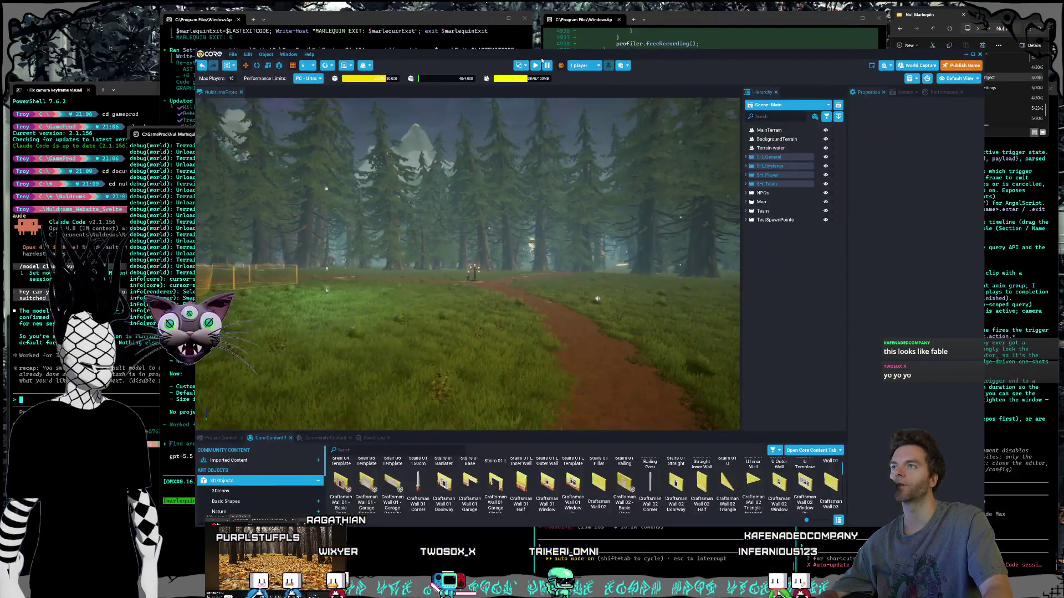
pyautogui.moveTo(542, 61); pyautogui.dragTo(535, 61)
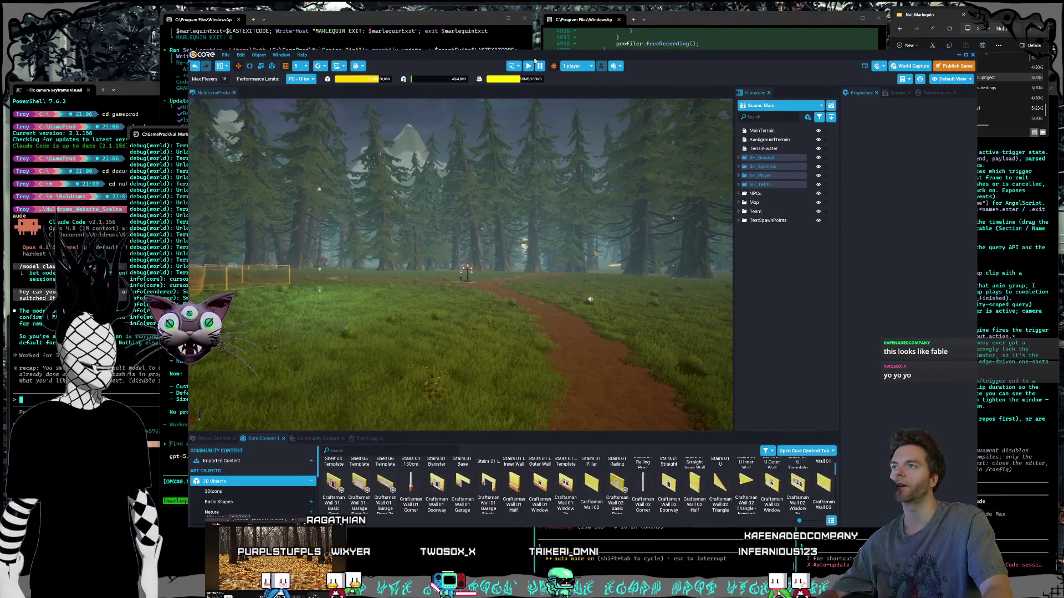
# Minimize Core to reveal the terminals, then turn Marlequin's view down the stone path.
pyautogui.click(960, 56)
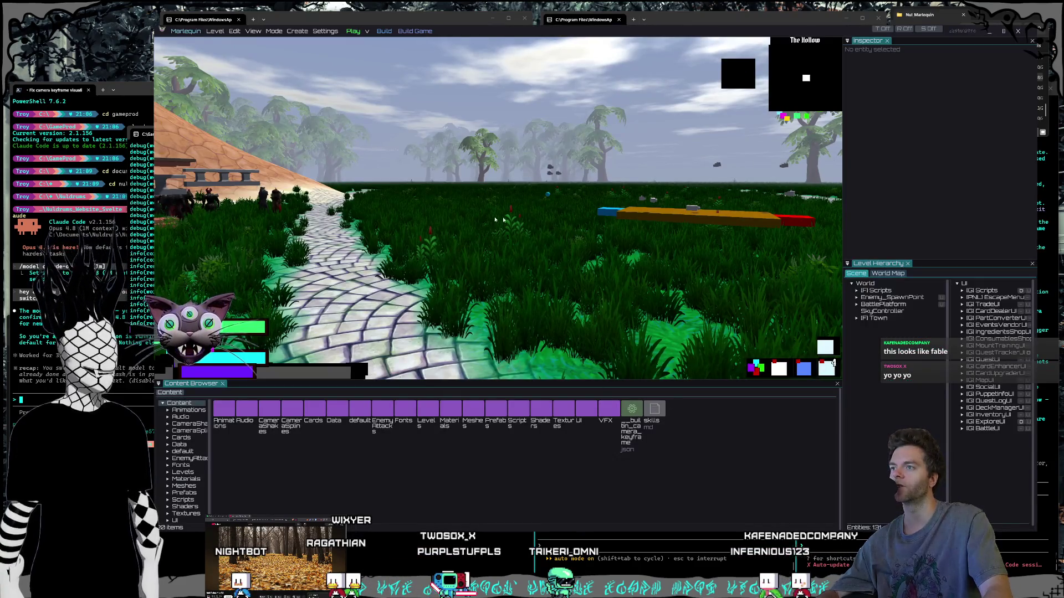
pyautogui.moveTo(495, 219); pyautogui.dragTo(571, 218)
pyautogui.moveTo(433, 240)
pyautogui.mouseDown()
pyautogui.moveTo(410, 240)
pyautogui.moveTo(450, 238)
pyautogui.mouseUp()
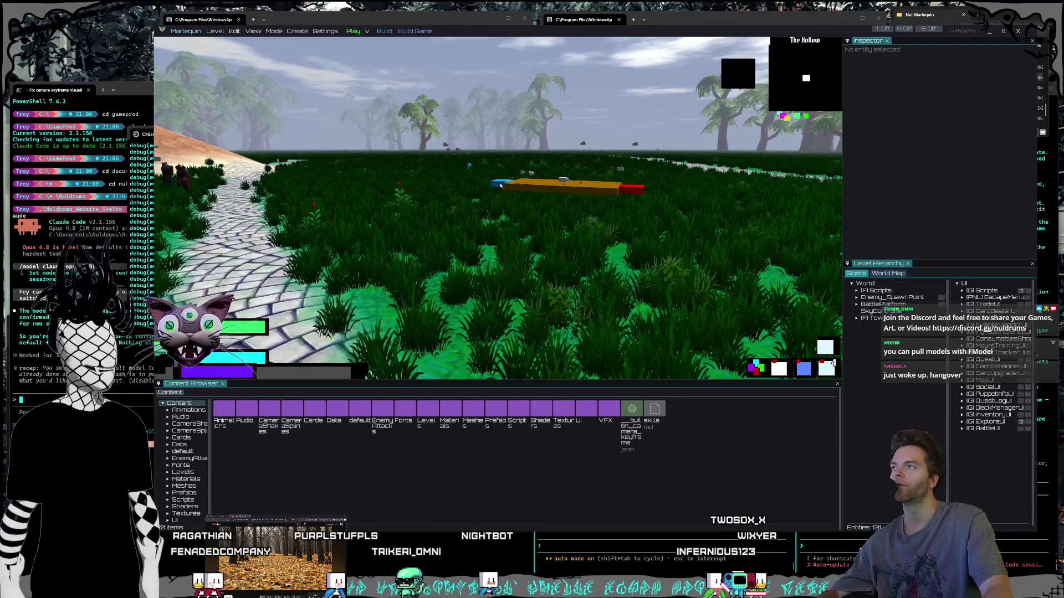
# Play-test the level, walking the character through the grass and along the path.
pyautogui.click(353, 31)
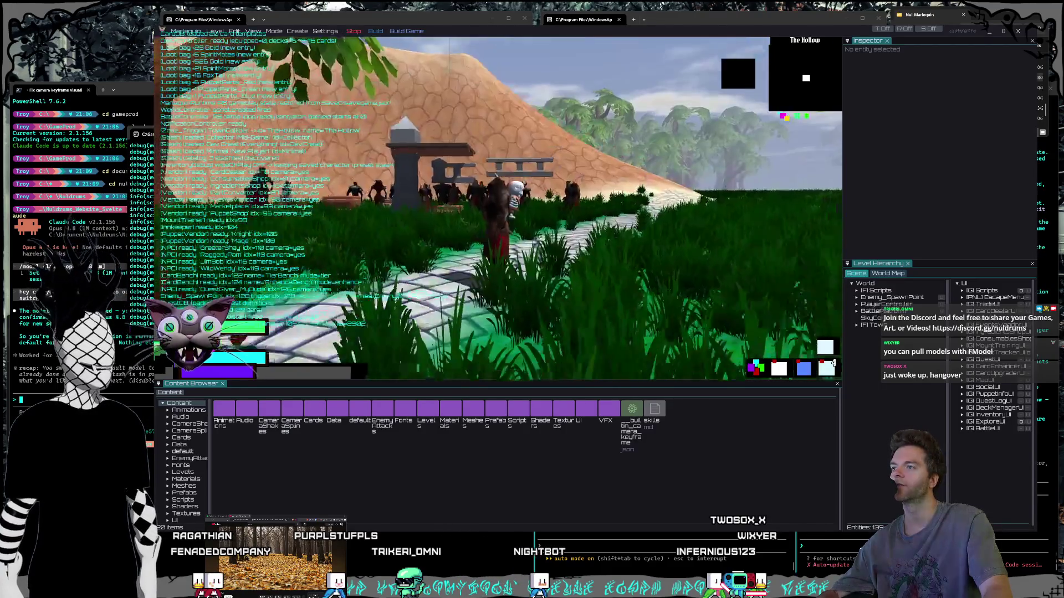
pyautogui.press('w')
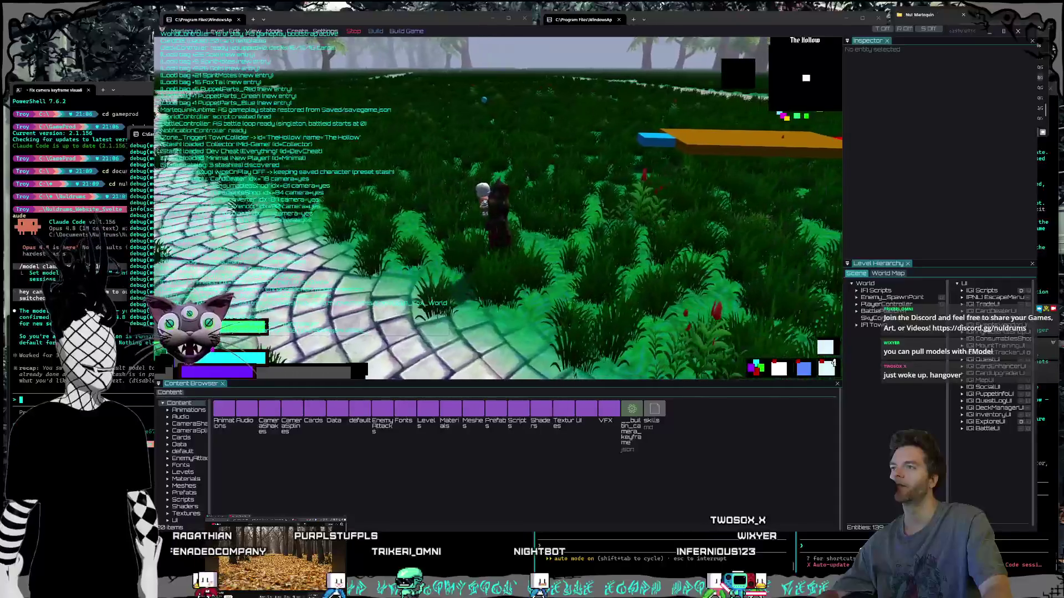
pyautogui.press('d')
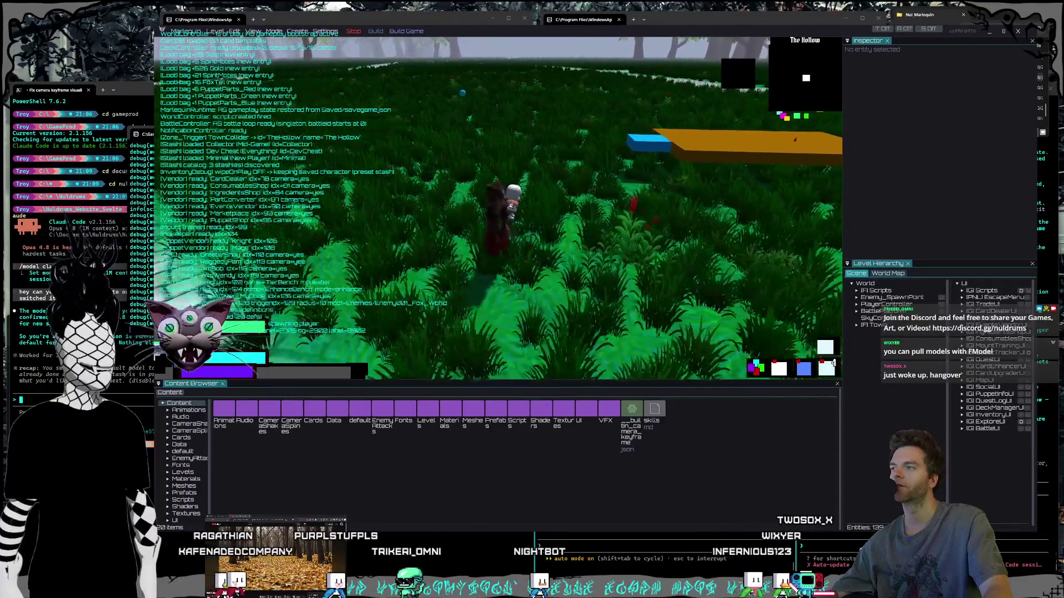
pyautogui.press('s')
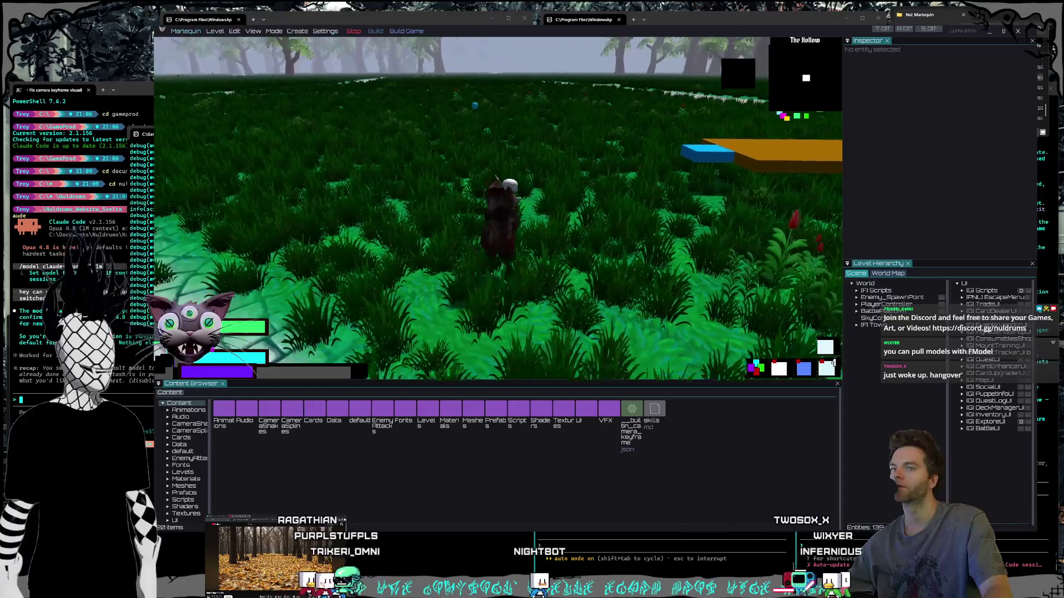
pyautogui.press('w')
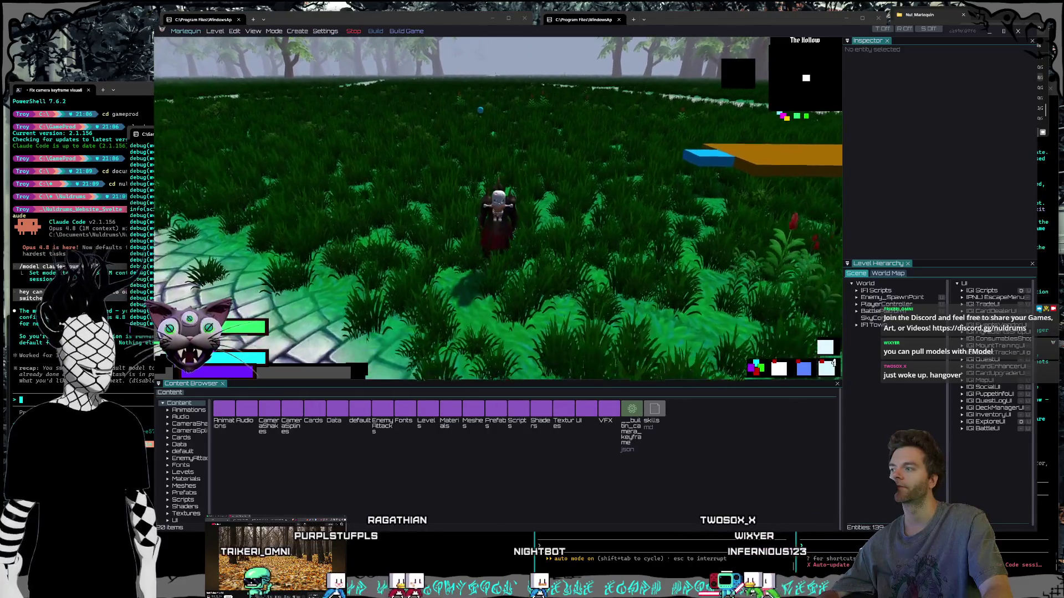
pyautogui.press('w')
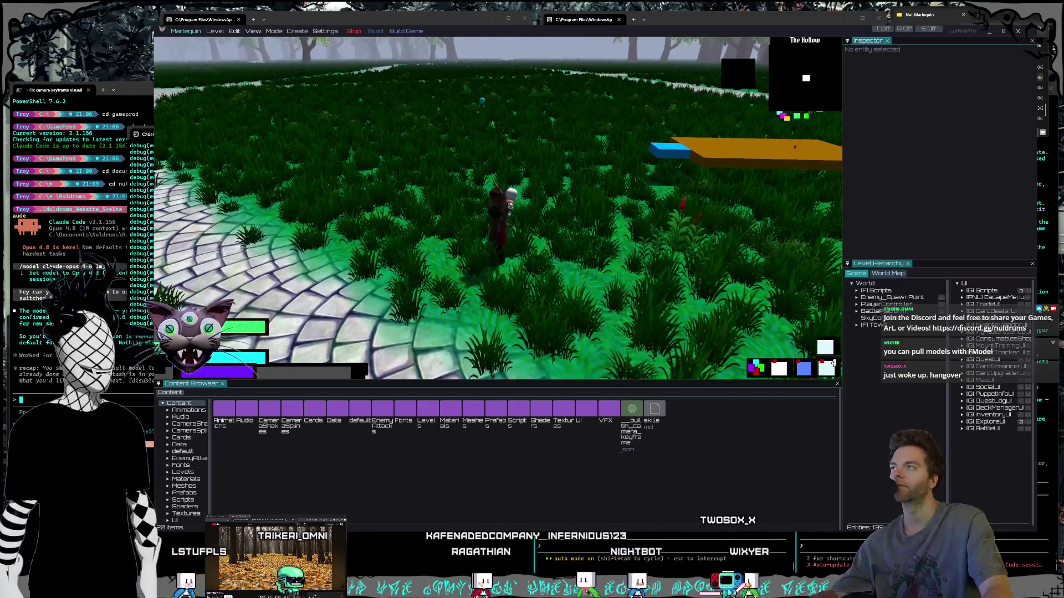
# Stop the play test, close Marlequin, and exit the left Claude session.
pyautogui.press('Escape')
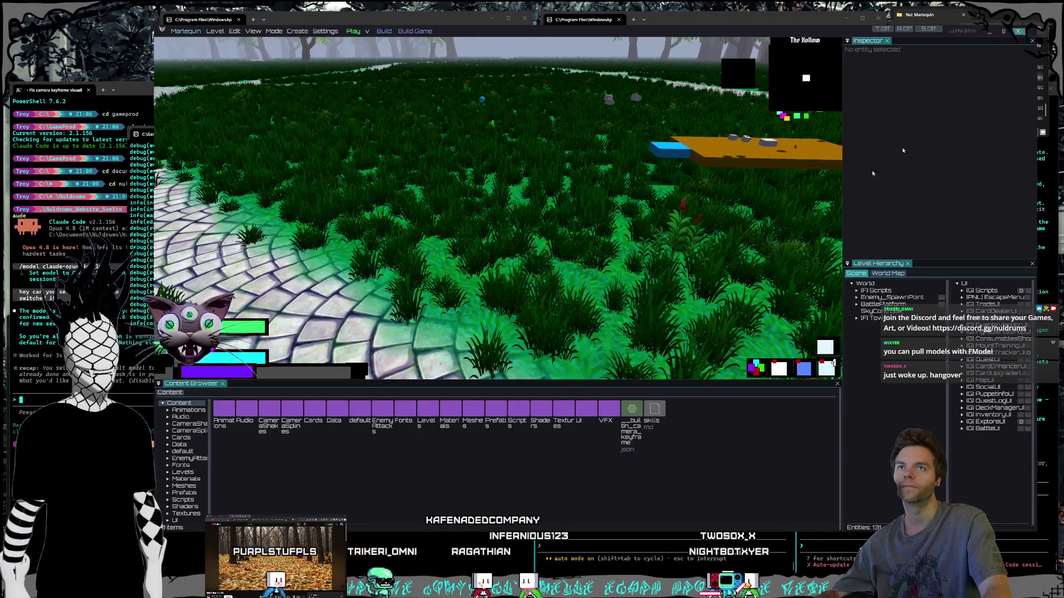
pyautogui.hotkey('alt', 'F4')
pyautogui.hotkey('ctrl', 'c')
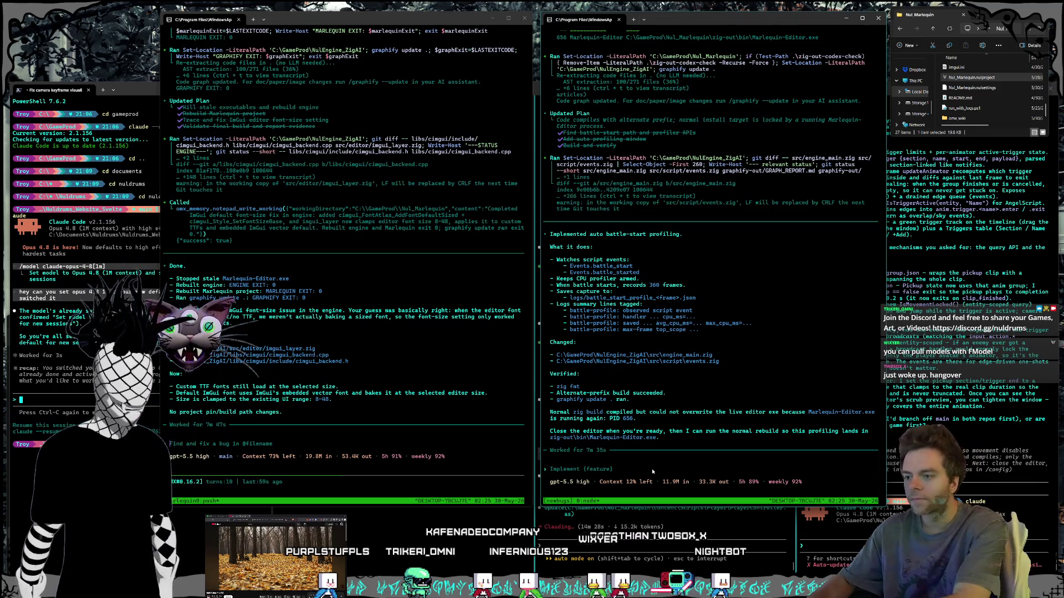
# Tell the agent 'edit is closed go ahead and rebuild', then bring up the camera keyframe terminal.
pyautogui.write('edit is')
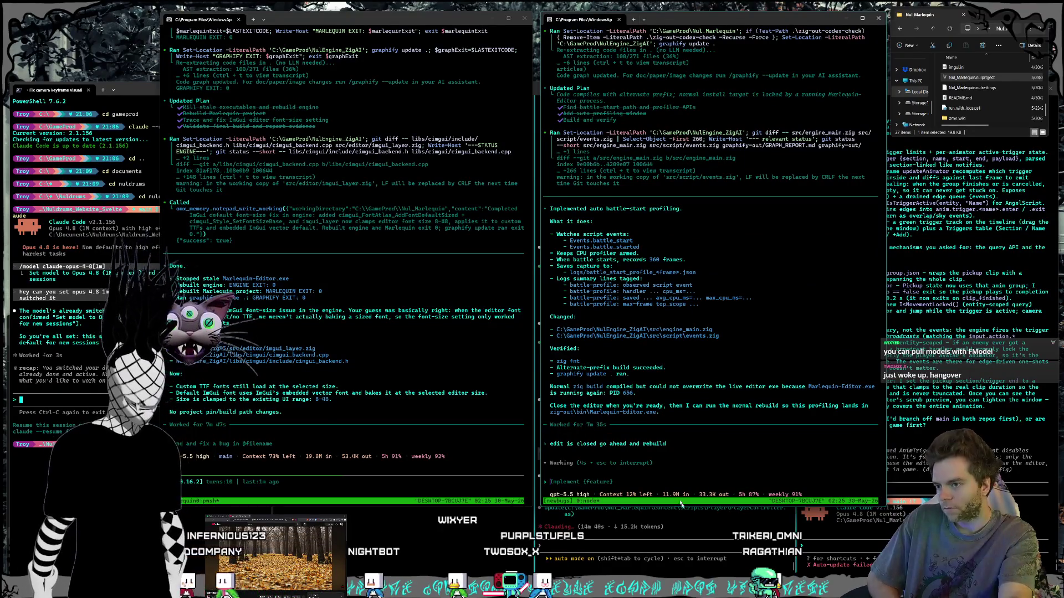
pyautogui.click(686, 554)
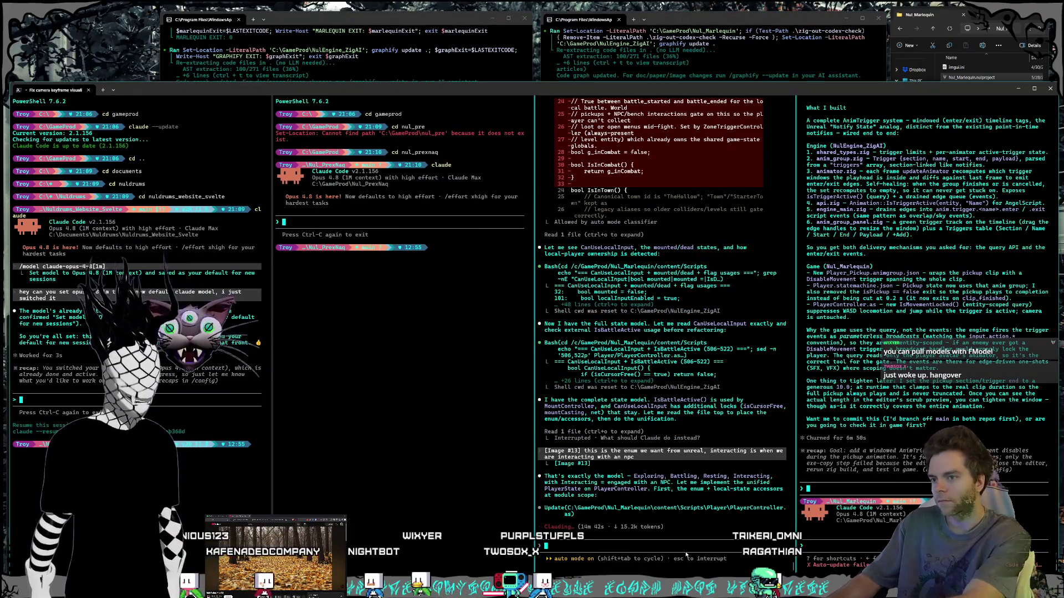
# Ask the camera-keyframe agent 'stuck?', then drag the NCS music results into view.
pyautogui.write('stuck?')
pyautogui.press('Return')
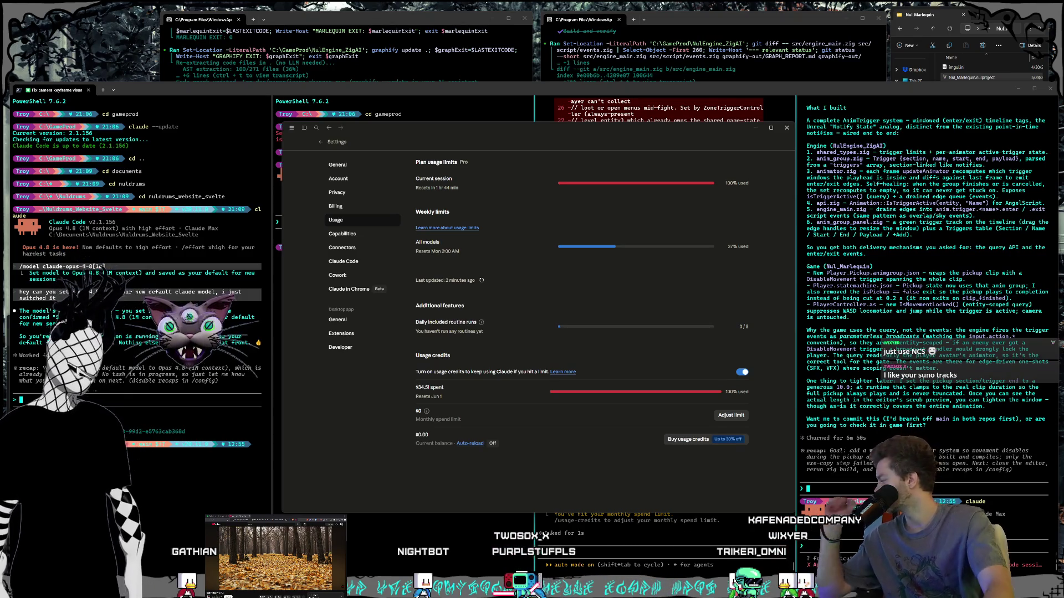
pyautogui.moveTo(1063, 117)
pyautogui.mouseDown()
pyautogui.moveTo(457, 129)
pyautogui.moveTo(470, 139)
pyautogui.mouseUp()
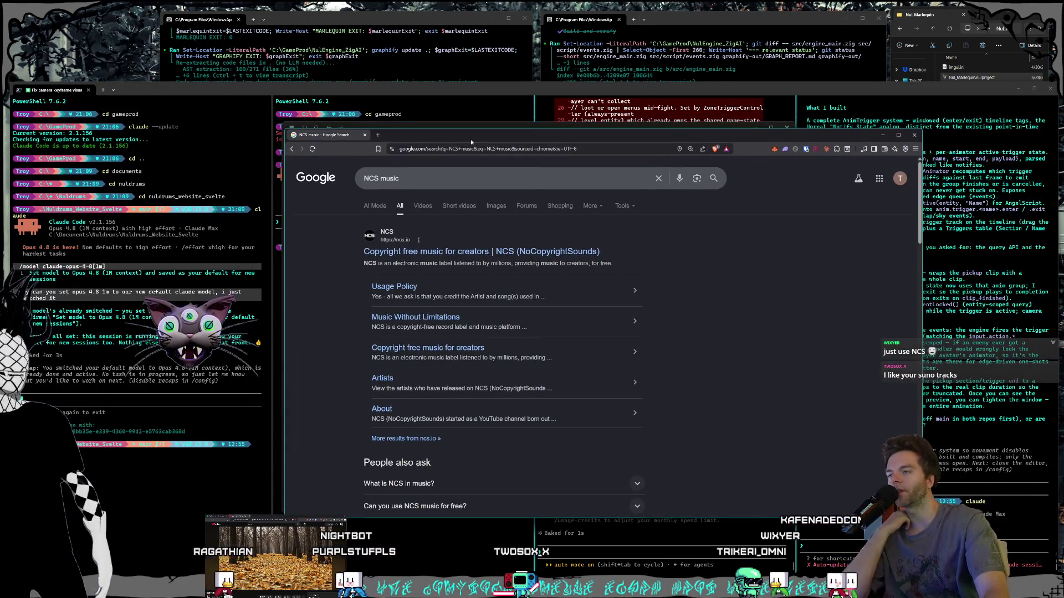
# Open the NCS site in a new tab and play SET ME FREE from Recent Releases.
pyautogui.rightClick(454, 252)
pyautogui.click(482, 259)
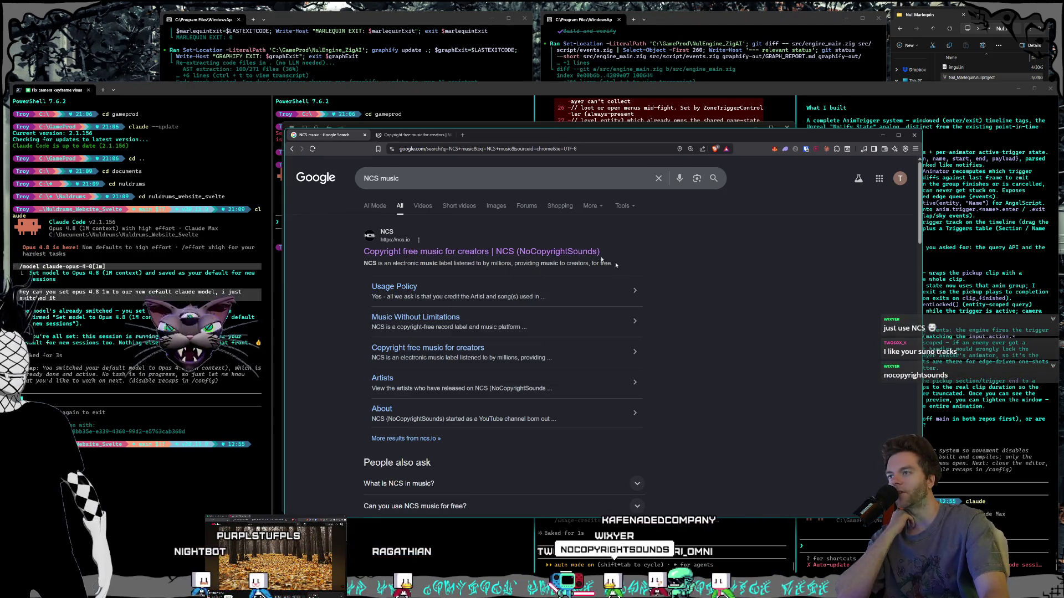
pyautogui.click(414, 139)
pyautogui.moveTo(512, 142); pyautogui.dragTo(441, 83)
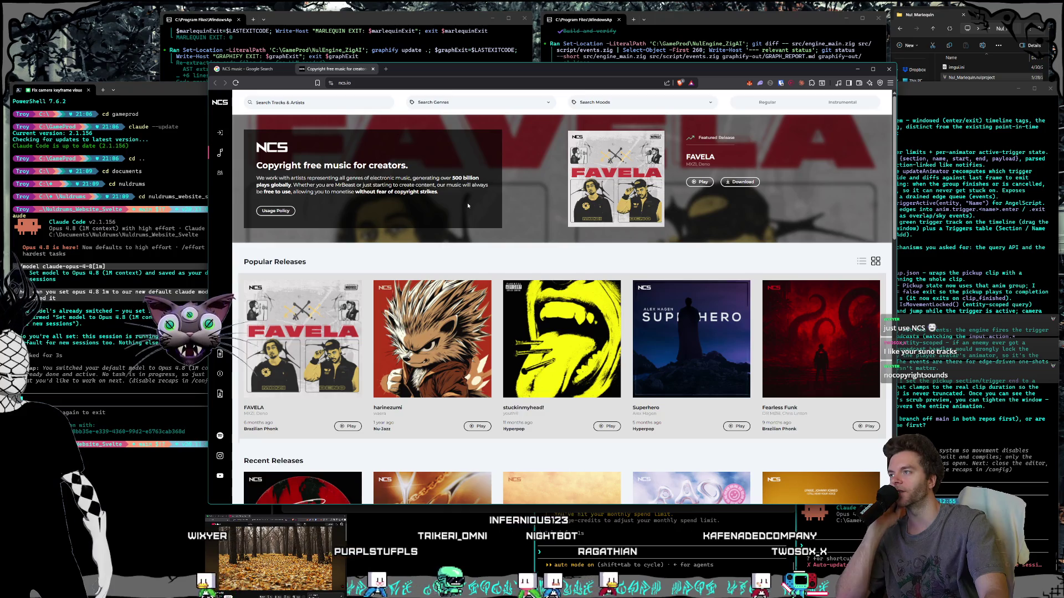
pyautogui.moveTo(238, 150)
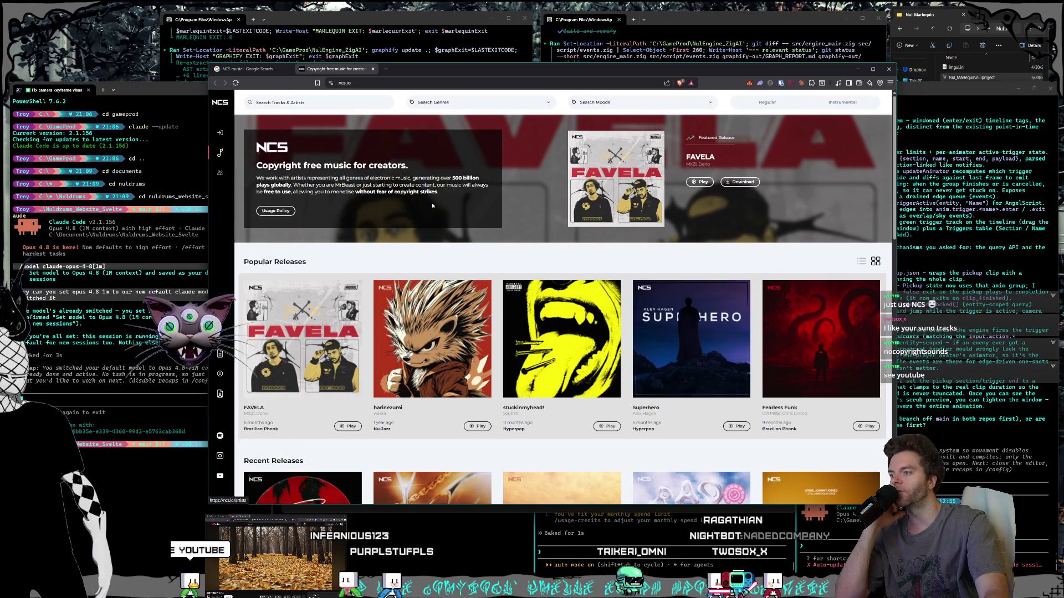
pyautogui.scroll(-4, 432, 205)
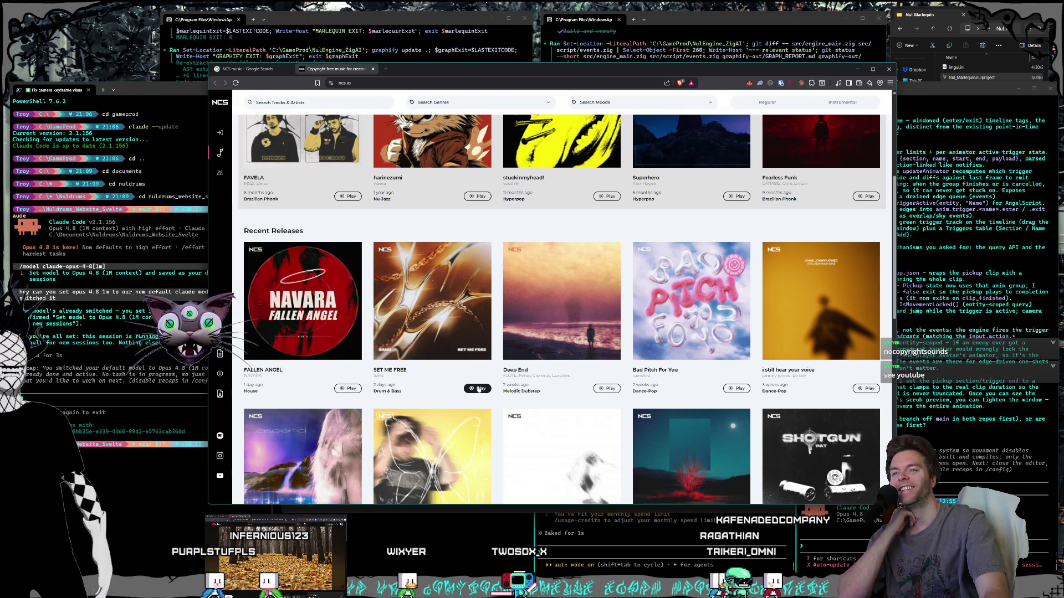
pyautogui.scroll(-1, 479, 388)
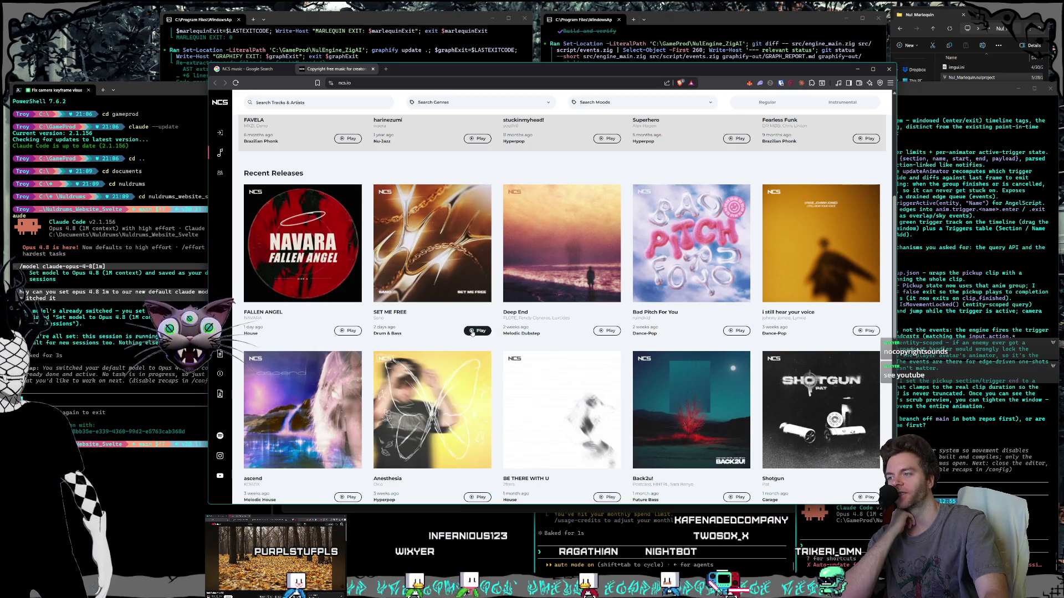
pyautogui.click(471, 331)
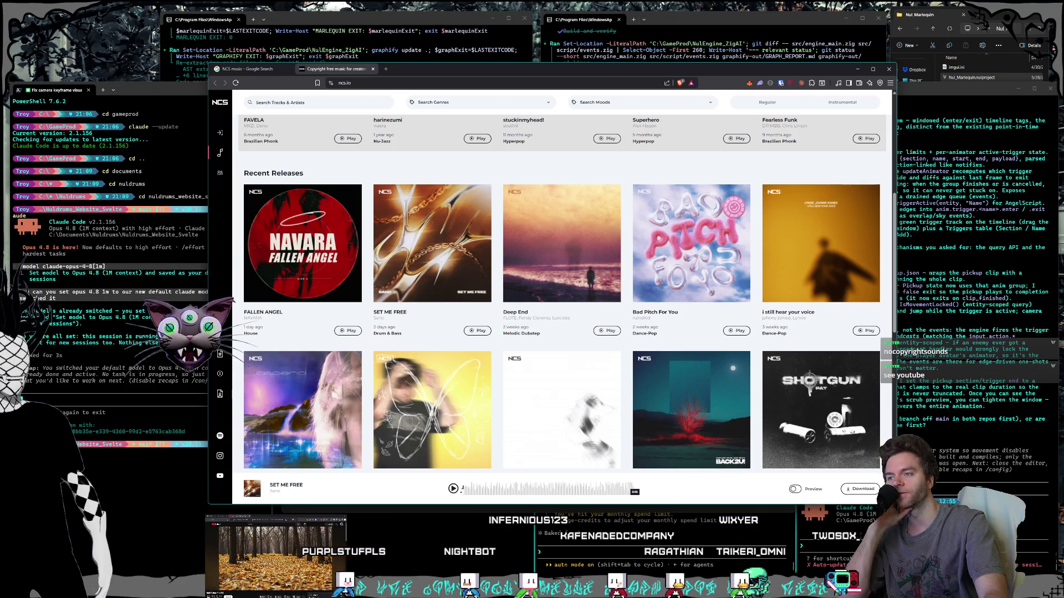
# Lower Brave Browser's app volume to 12 and keep SET ME FREE playing.
pyautogui.press('super+i')
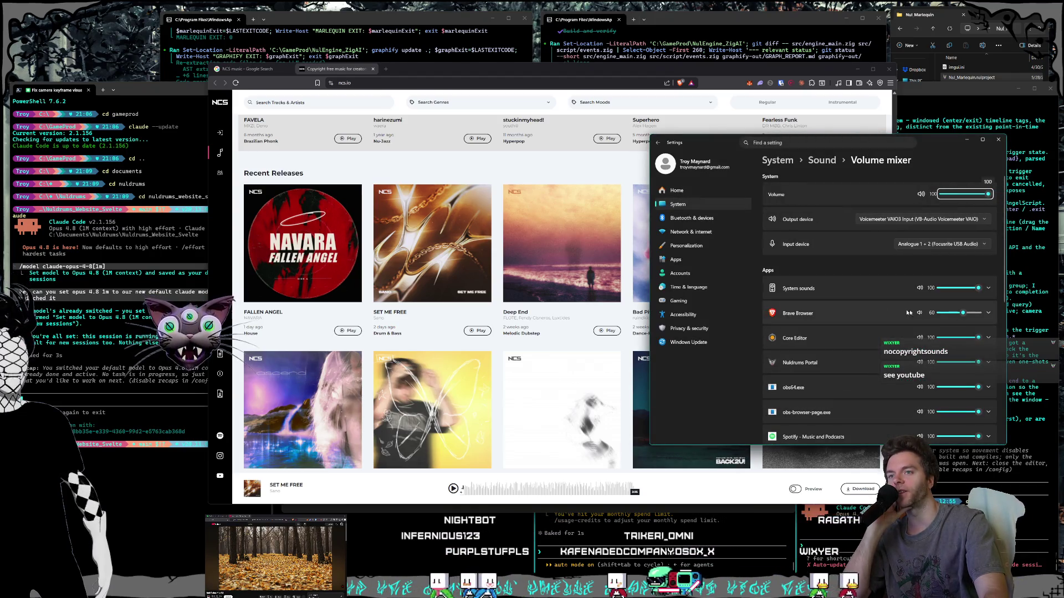
pyautogui.moveTo(943, 314); pyautogui.dragTo(951, 314)
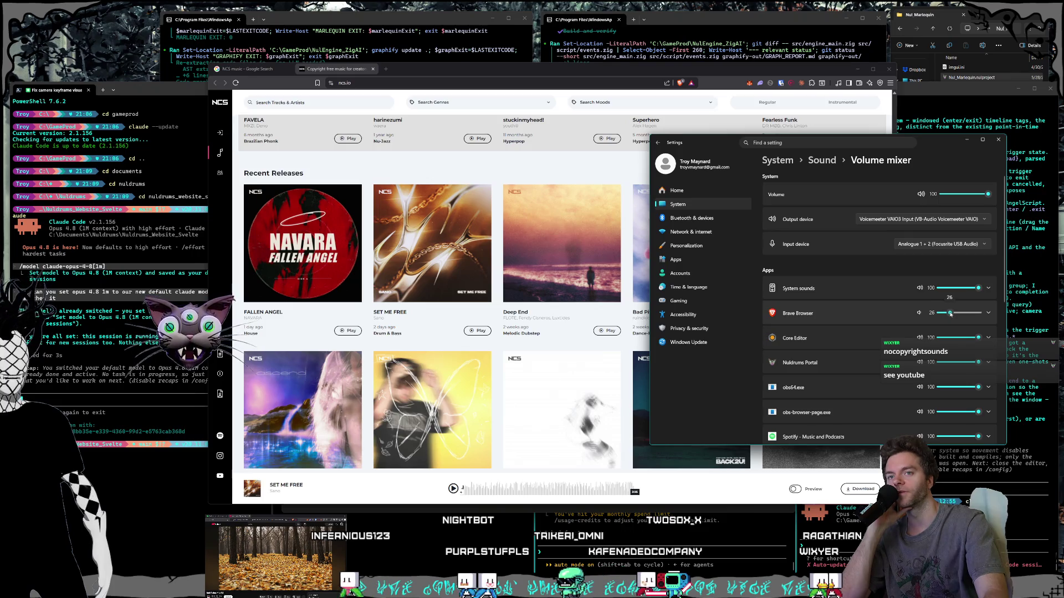
pyautogui.click(998, 139)
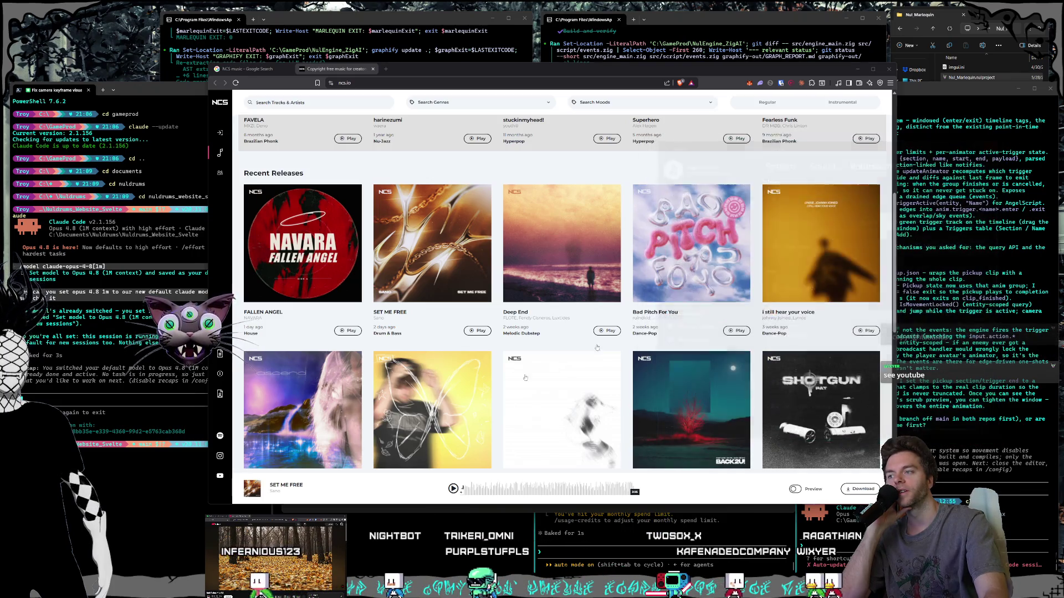
pyautogui.click(453, 489)
pyautogui.rightClick(1012, 587)
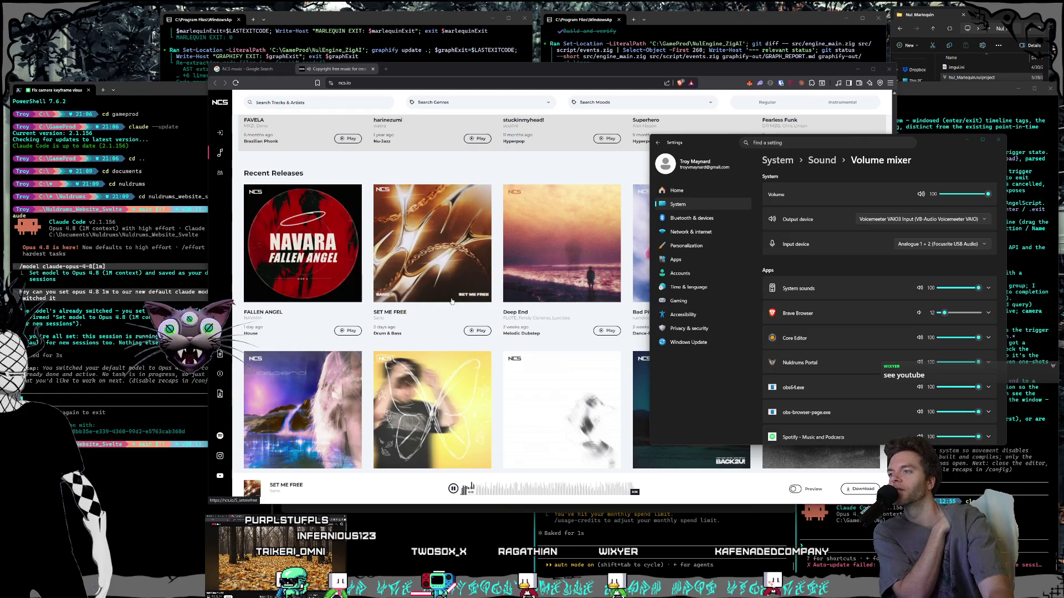
pyautogui.moveTo(504, 67); pyautogui.dragTo(503, 60)
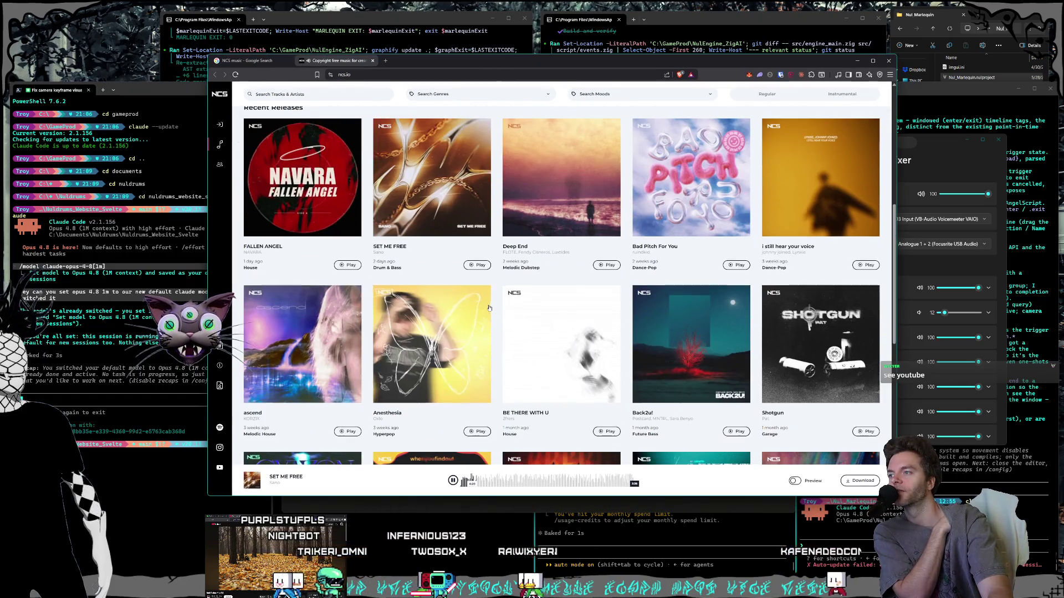
# Swap SET ME FREE for FALLEN ANGEL, then pause it with the media play/pause key.
pyautogui.scroll(-1, 483, 313)
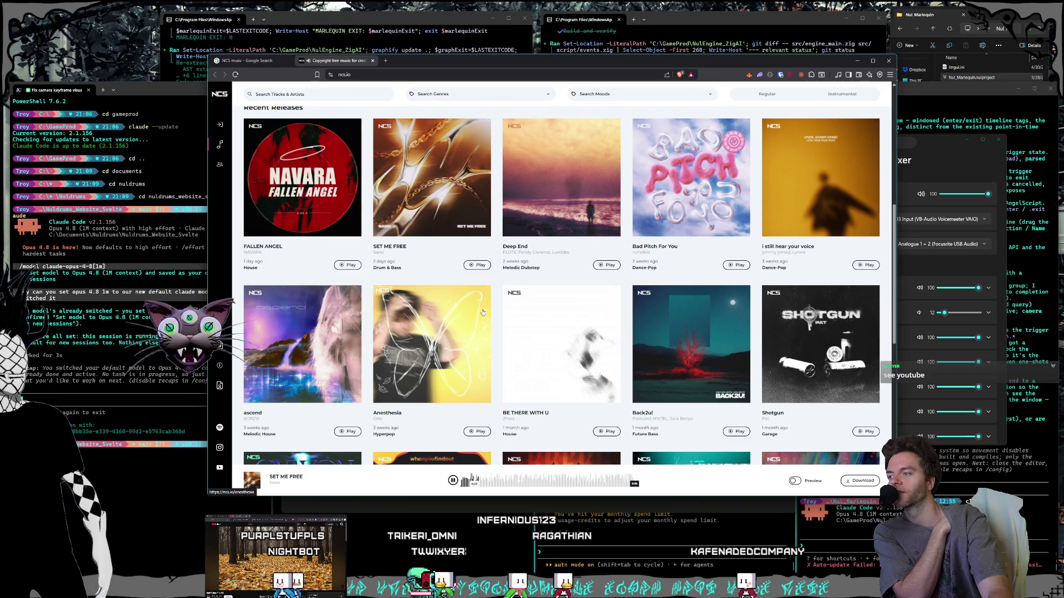
pyautogui.scroll(3, 483, 314)
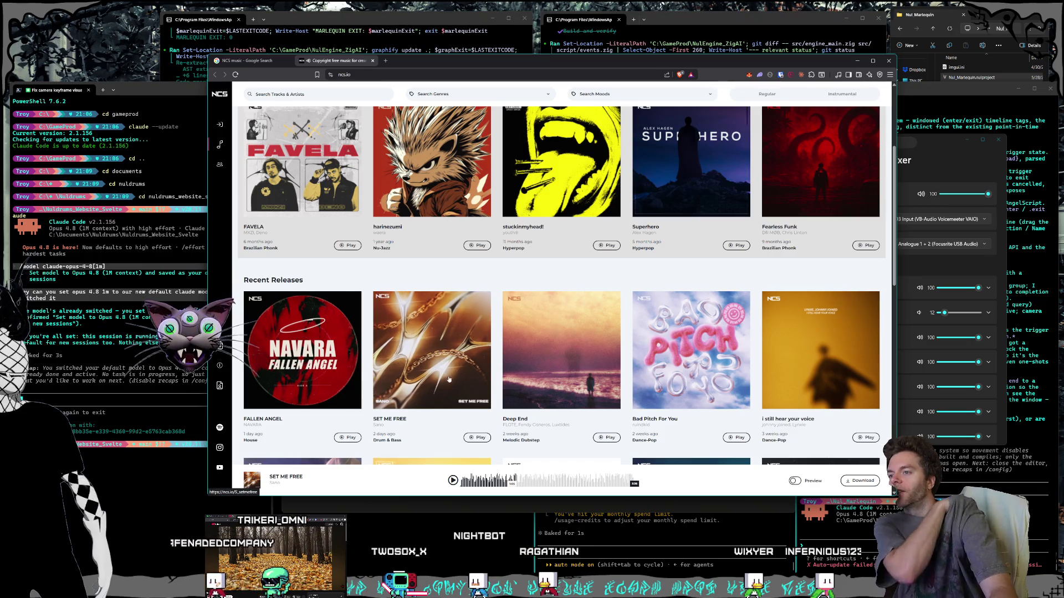
pyautogui.scroll(-1, 604, 383)
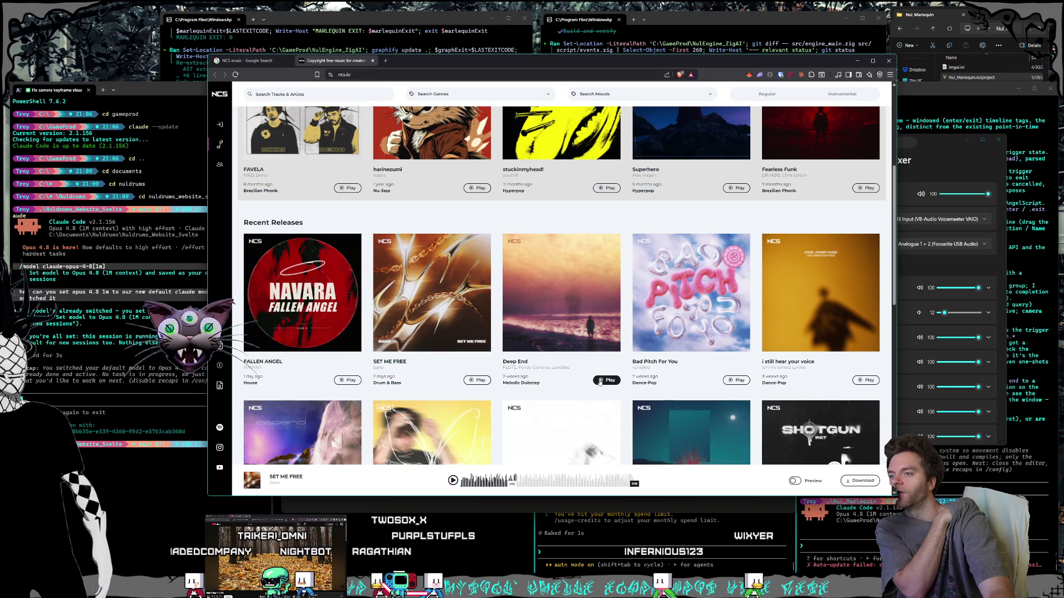
pyautogui.click(471, 381)
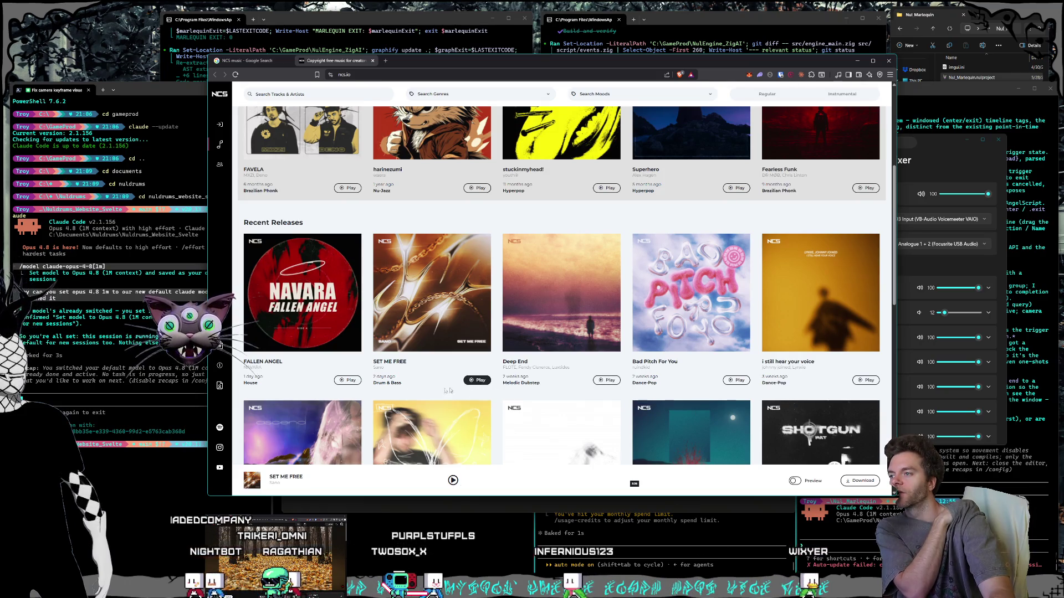
pyautogui.click(348, 382)
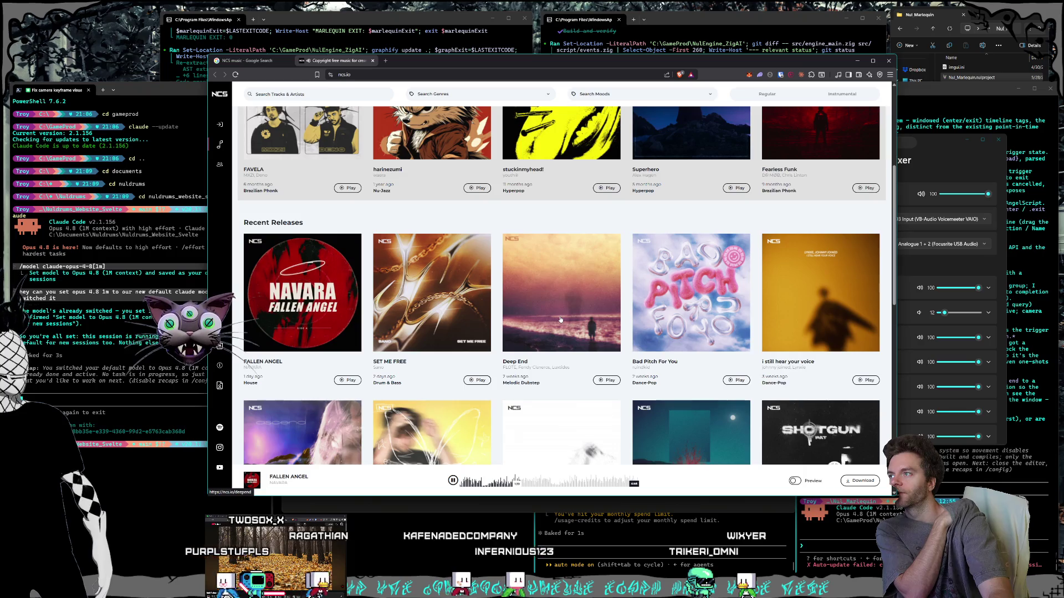
pyautogui.scroll(2, 561, 320)
pyautogui.scroll(-3, 562, 319)
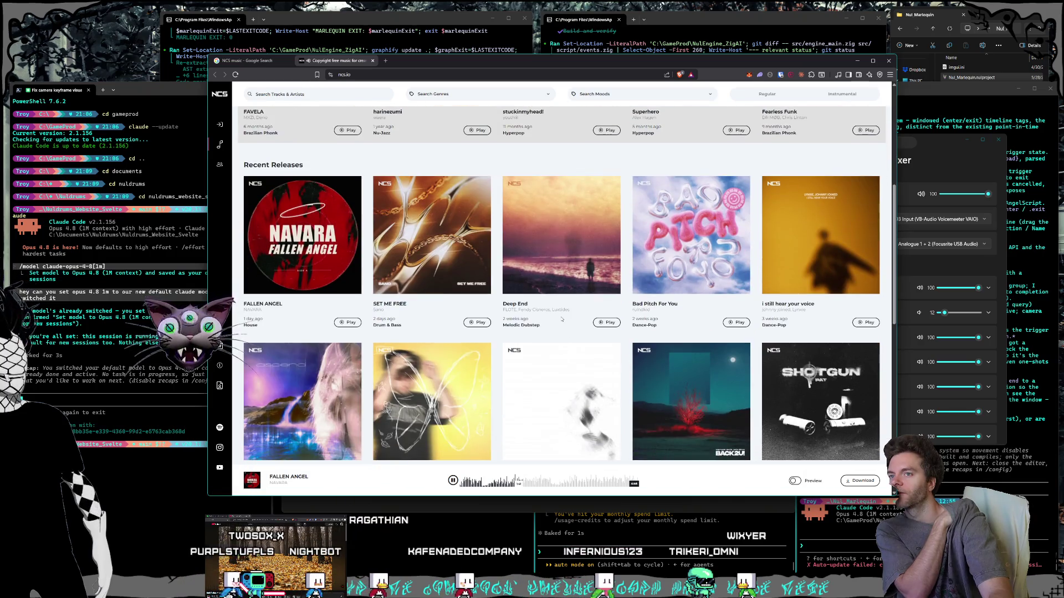
pyautogui.scroll(-1, 561, 320)
pyautogui.press('XF86AudioPlay')
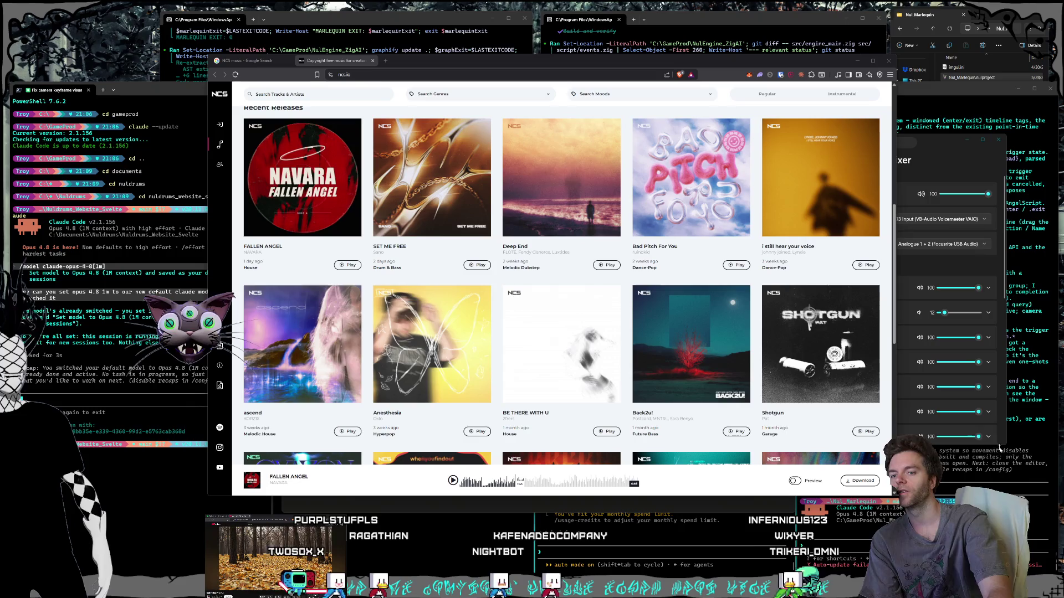
# Raise Brave Browser's mixer volume from 12 to about 40, close Settings, and return to NCS's top.
pyautogui.click(903, 260)
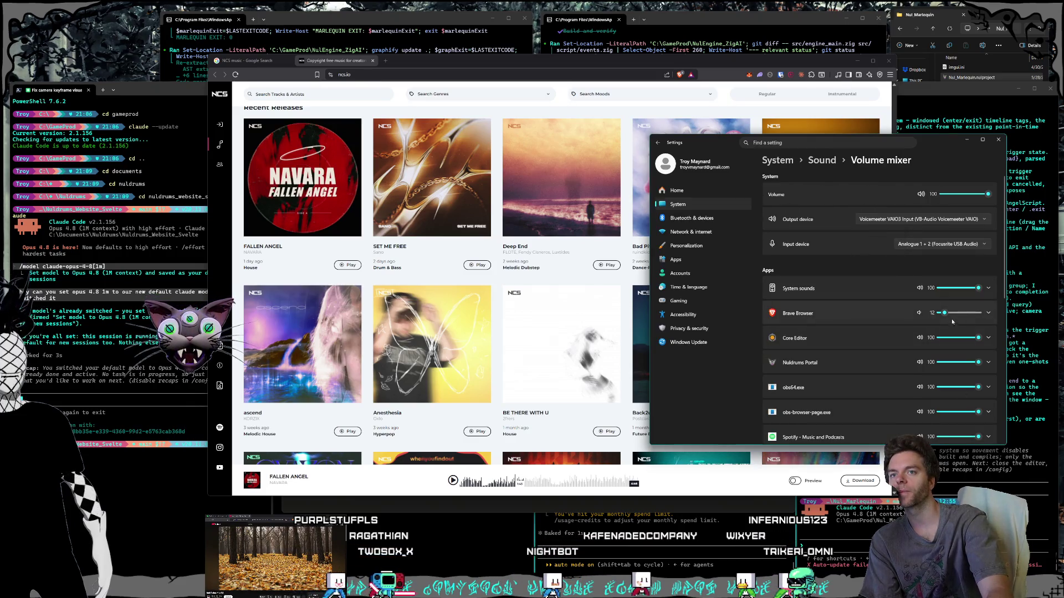
pyautogui.moveTo(948, 317); pyautogui.dragTo(954, 318)
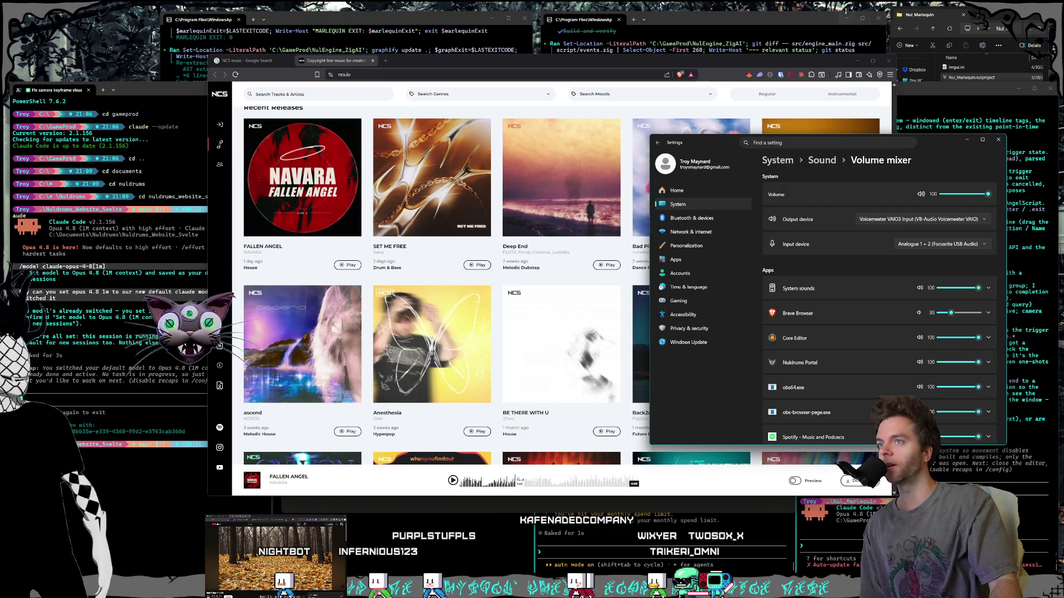
pyautogui.click(576, 73)
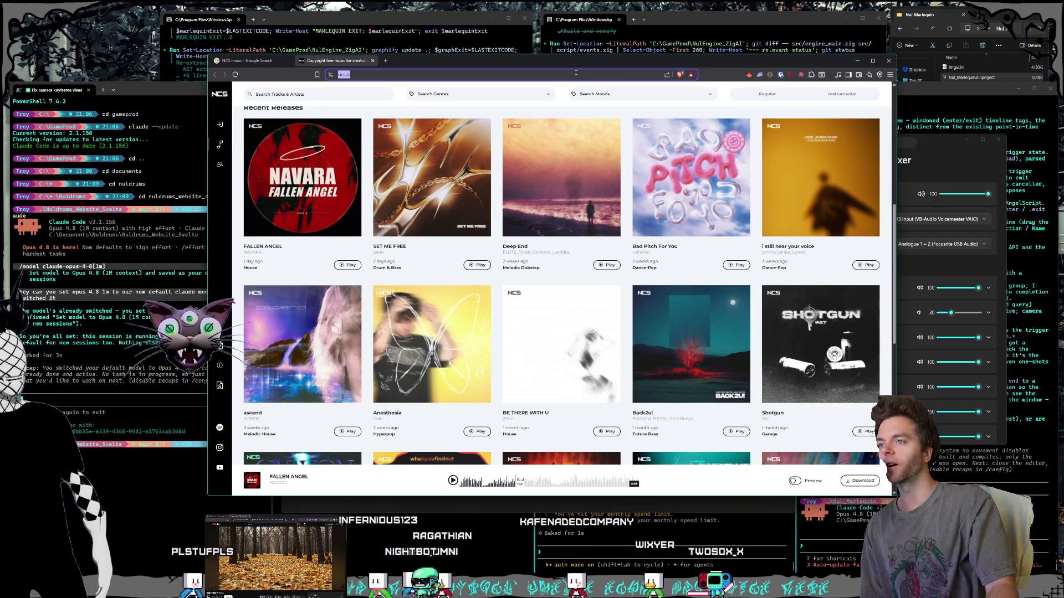
pyautogui.moveTo(584, 62); pyautogui.dragTo(574, 66)
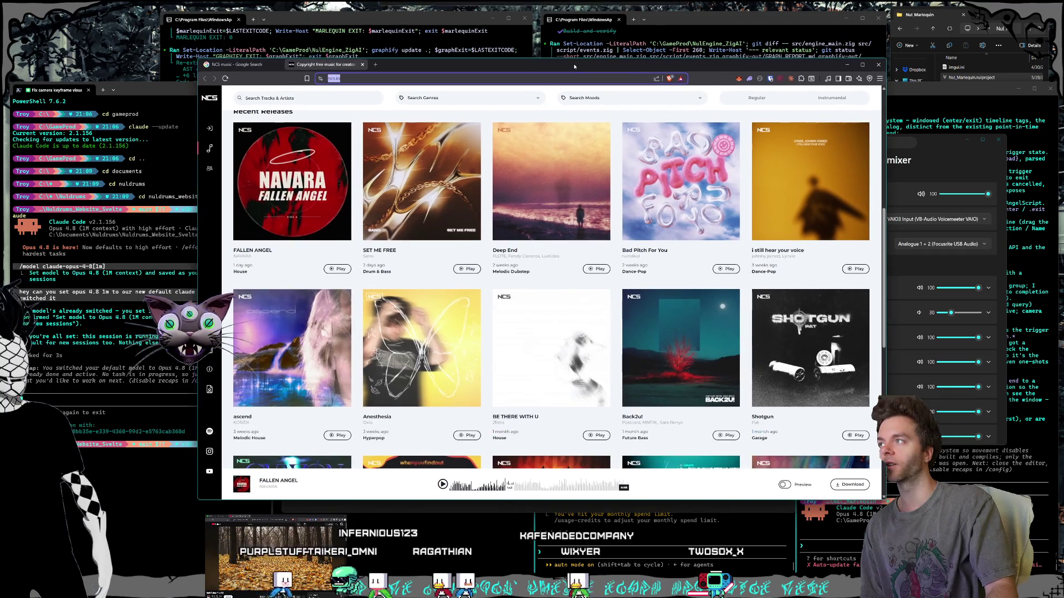
pyautogui.click(927, 147)
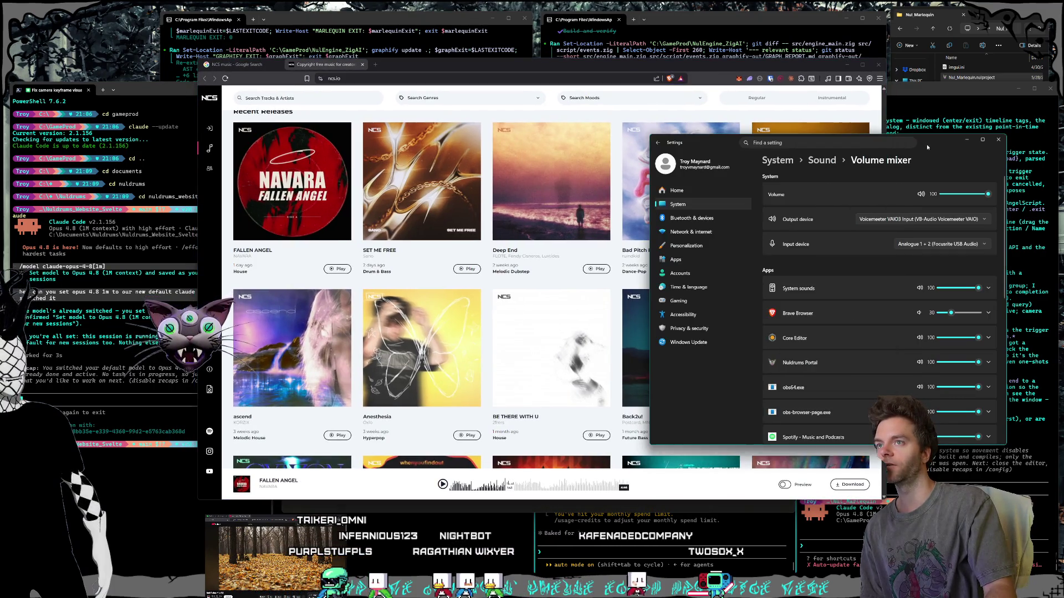
pyautogui.moveTo(928, 147); pyautogui.dragTo(929, 147)
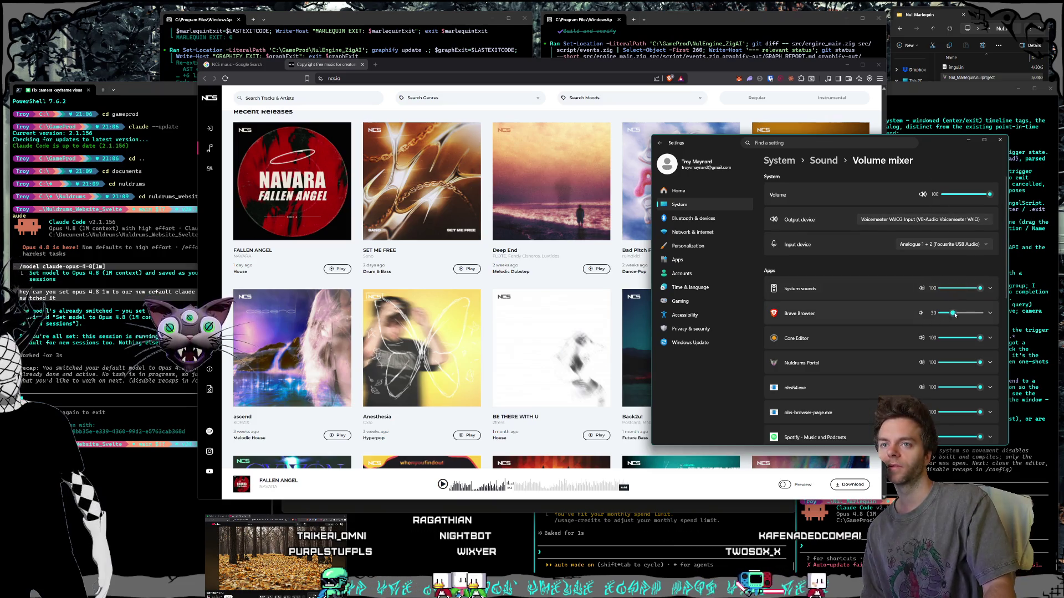
pyautogui.moveTo(955, 316); pyautogui.dragTo(956, 315)
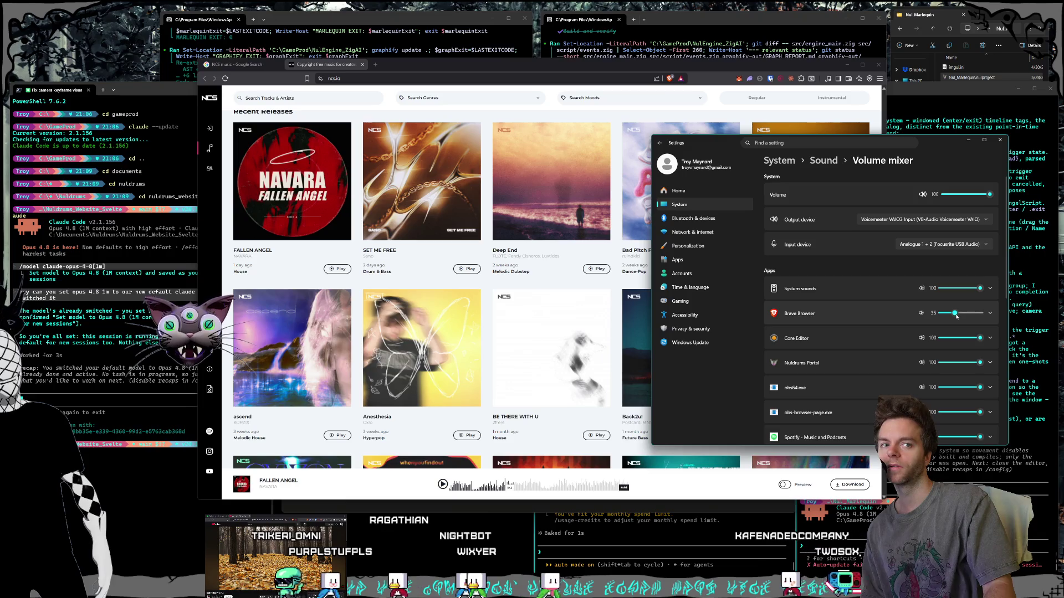
pyautogui.moveTo(957, 316); pyautogui.dragTo(958, 316)
pyautogui.click(997, 143)
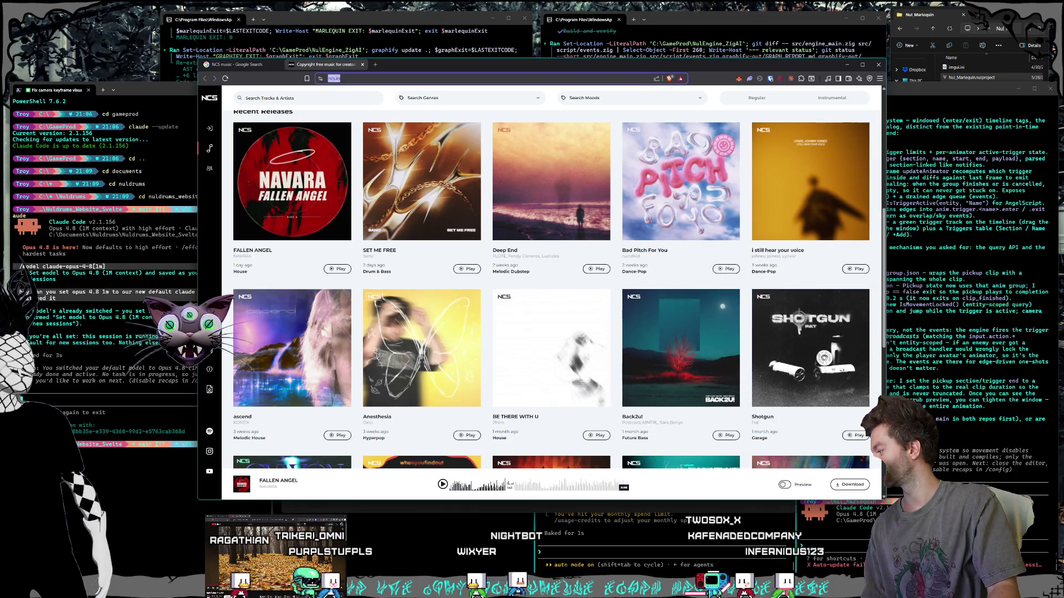
pyautogui.scroll(-6, 449, 260)
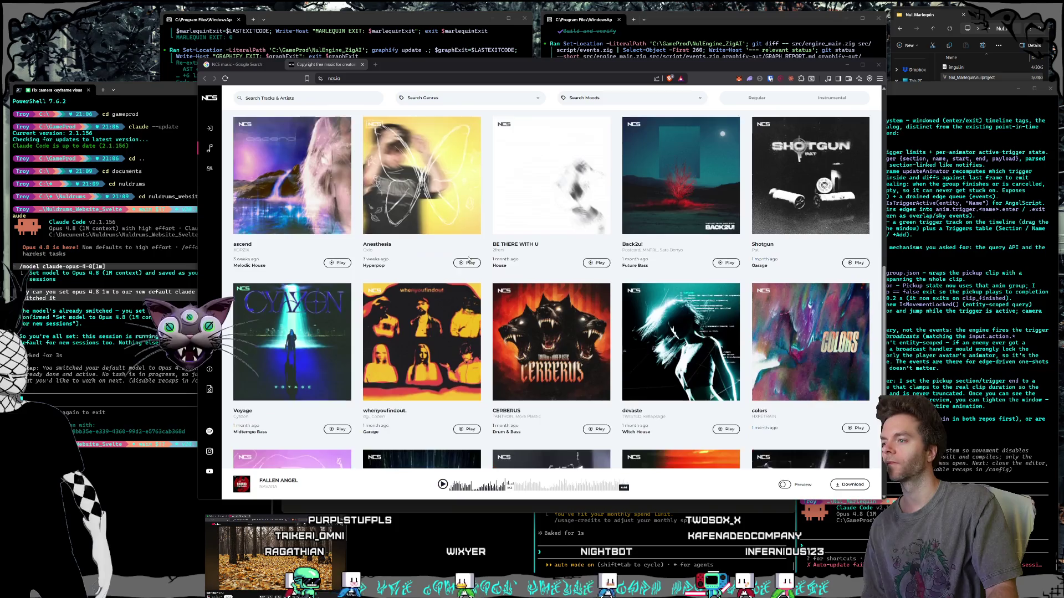
pyautogui.scroll(6, 448, 260)
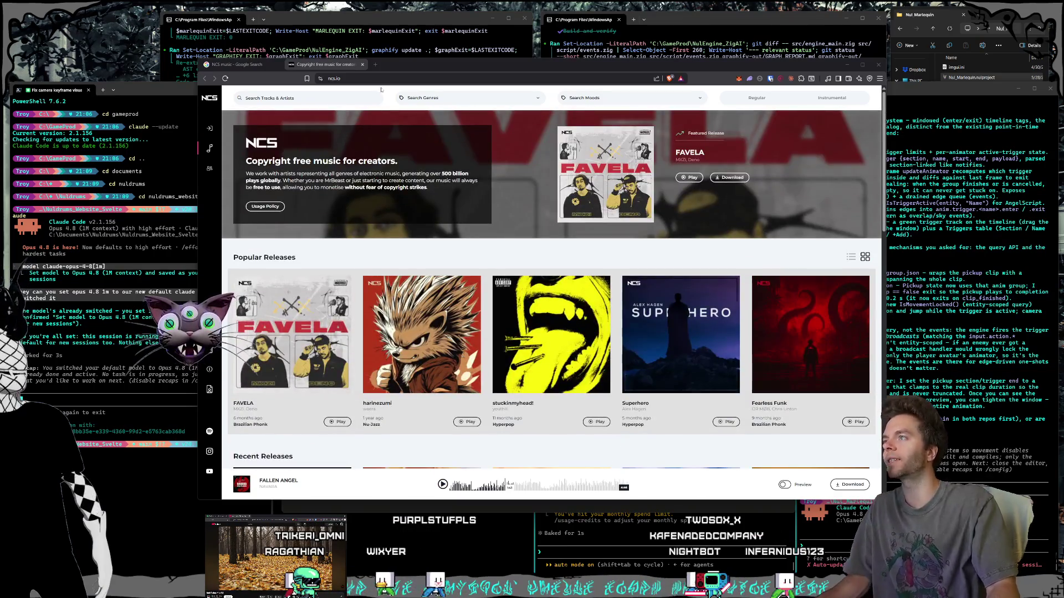
# Search the web for 'brainfm' in a new tab and open the Brain.fm site.
pyautogui.click(376, 66)
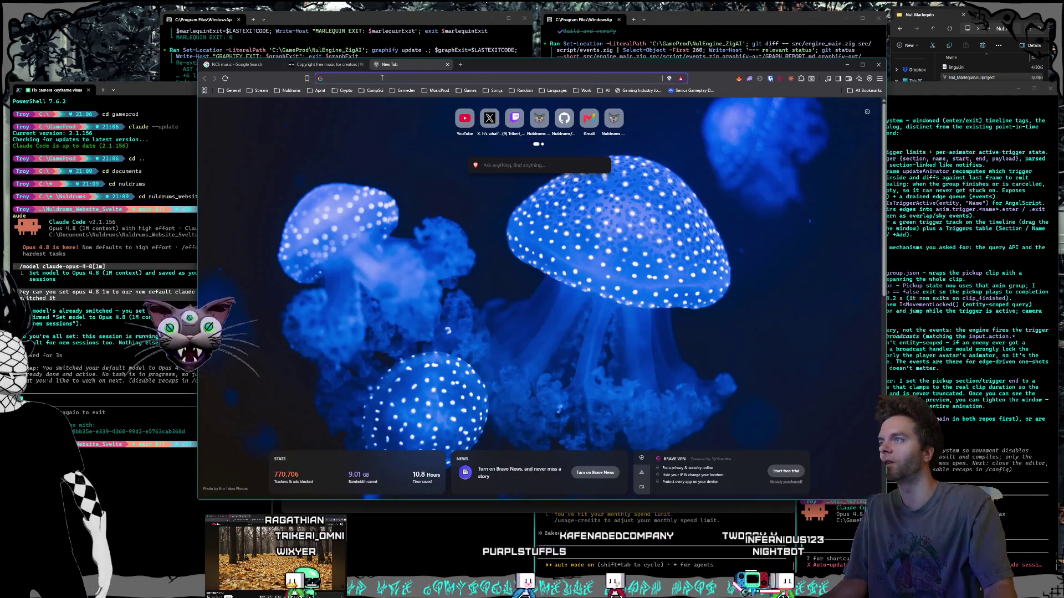
pyautogui.write('brainfm')
pyautogui.press('Return')
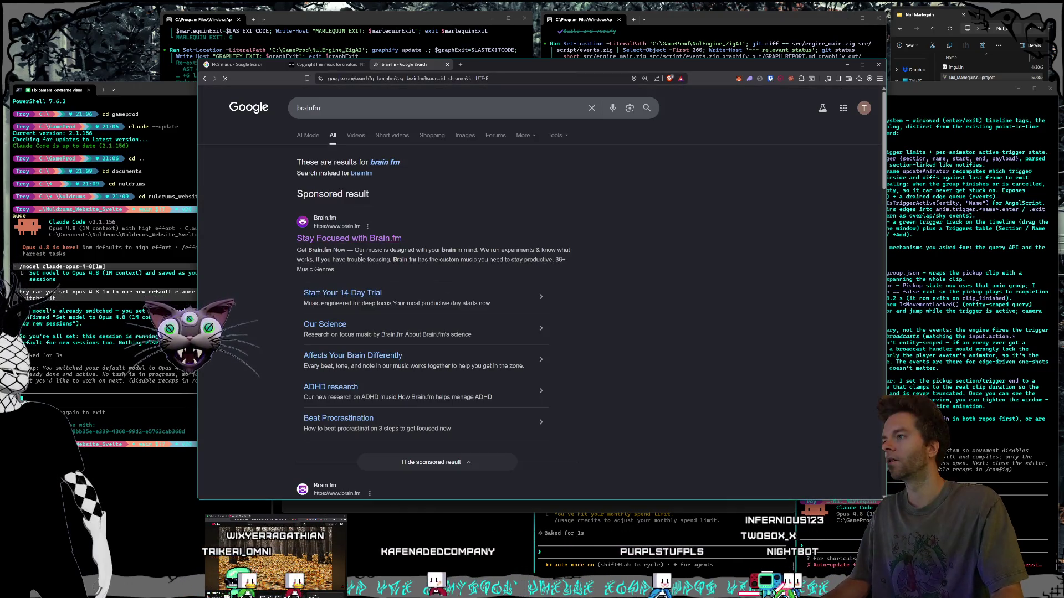
pyautogui.click(354, 238)
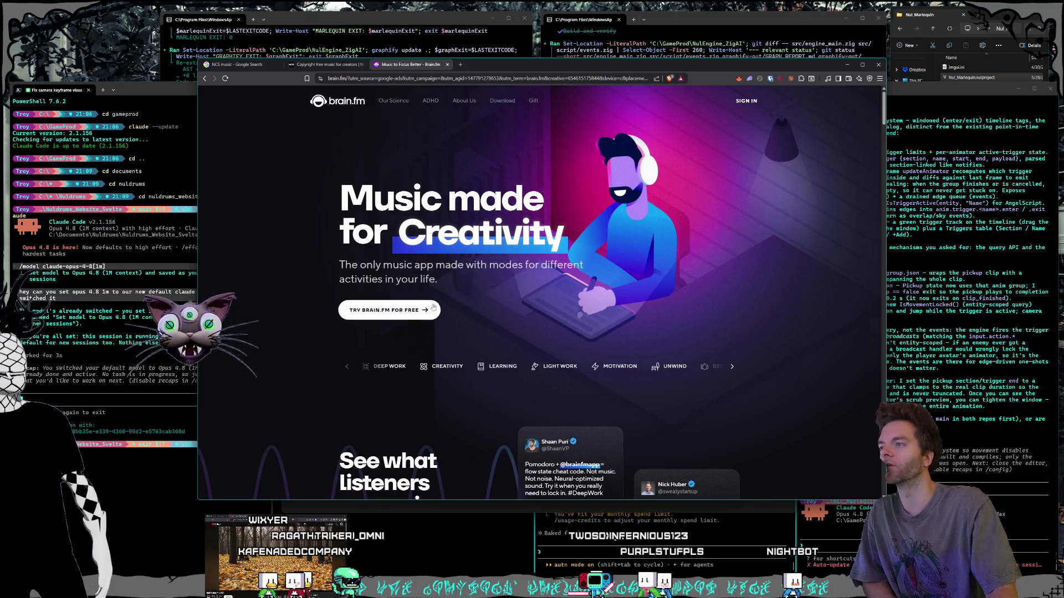
# Scroll through the Brain.fm landing page, then close the Brain.fm and NCS tabs.
pyautogui.scroll(-4, 534, 269)
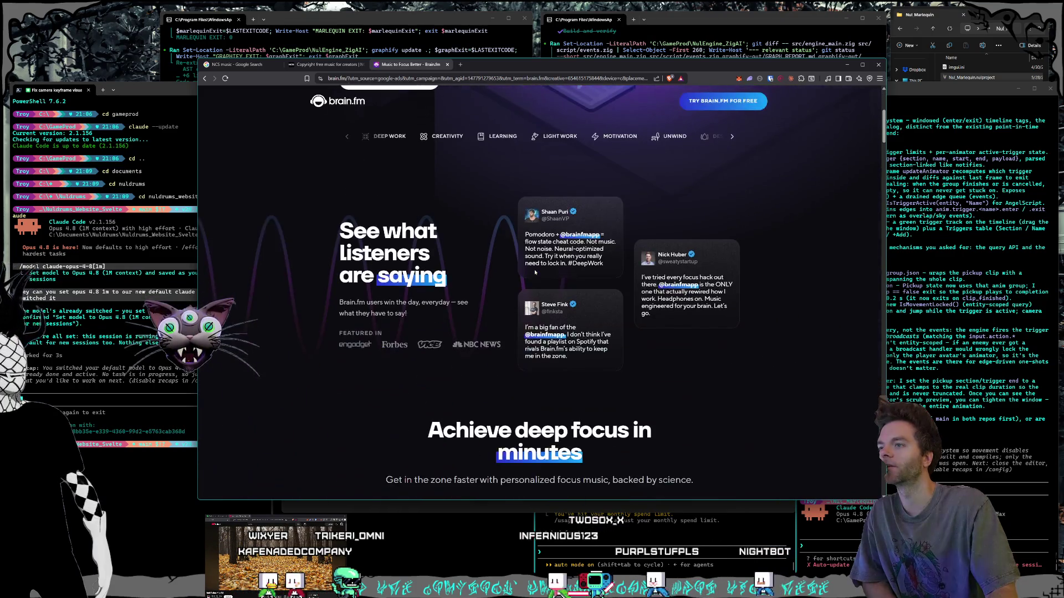
pyautogui.scroll(-15, 535, 271)
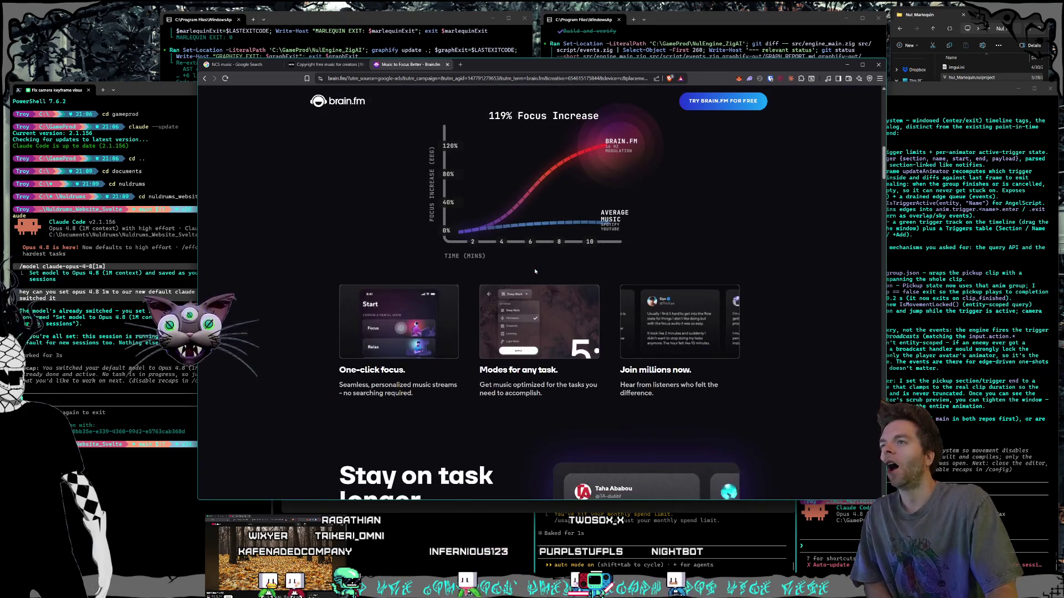
pyautogui.scroll(-6, 535, 271)
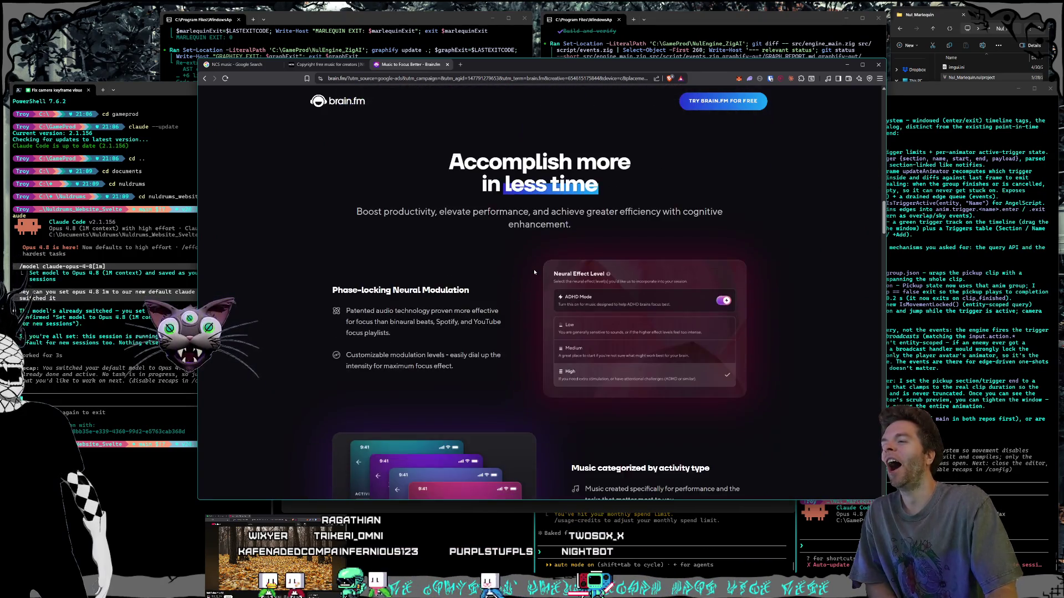
pyautogui.scroll(-2, 534, 272)
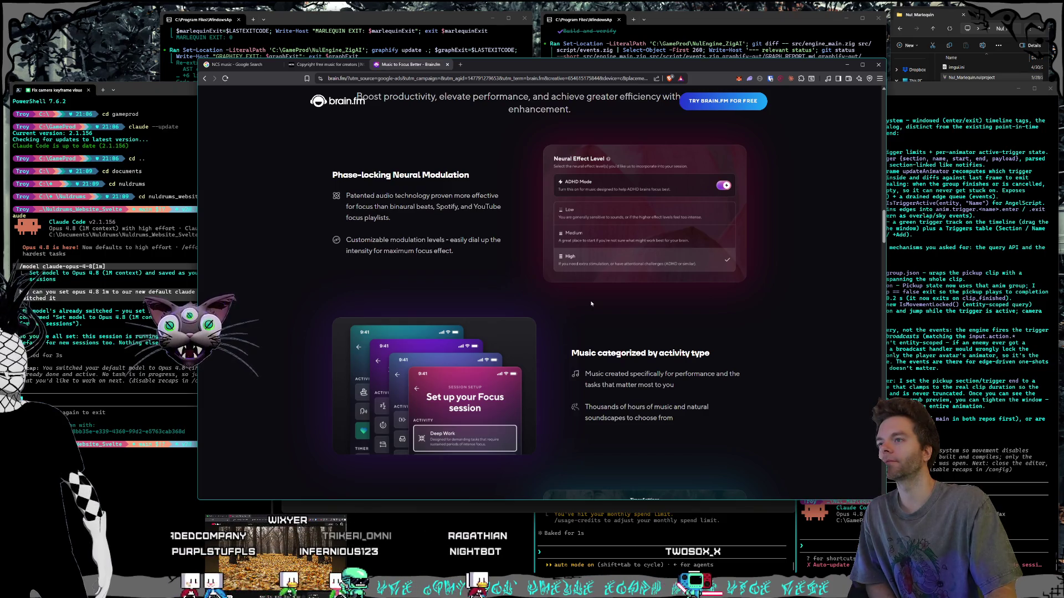
pyautogui.scroll(-9, 591, 303)
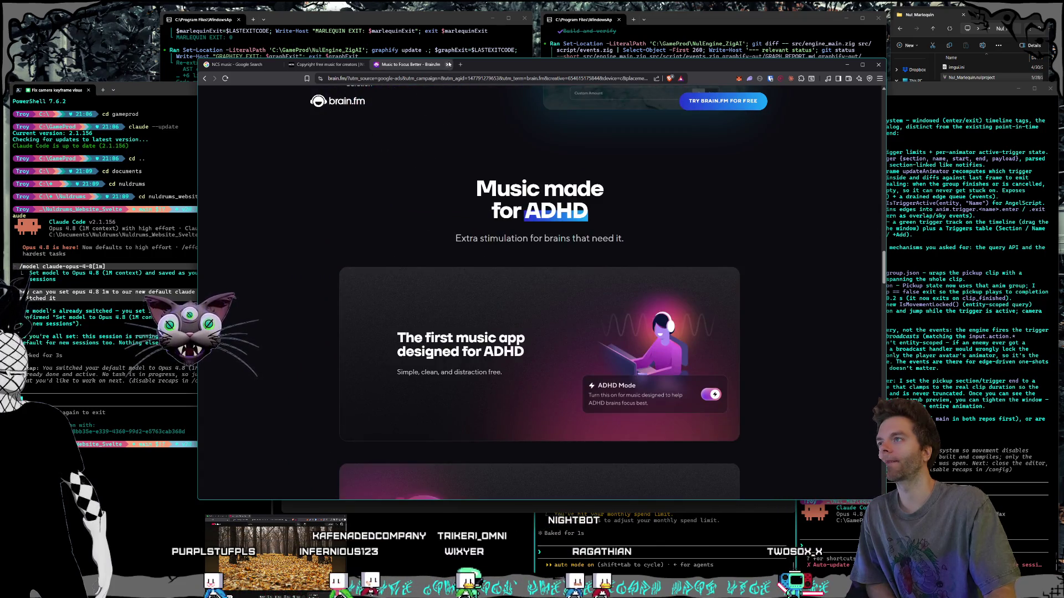
pyautogui.click(448, 64)
pyautogui.click(363, 64)
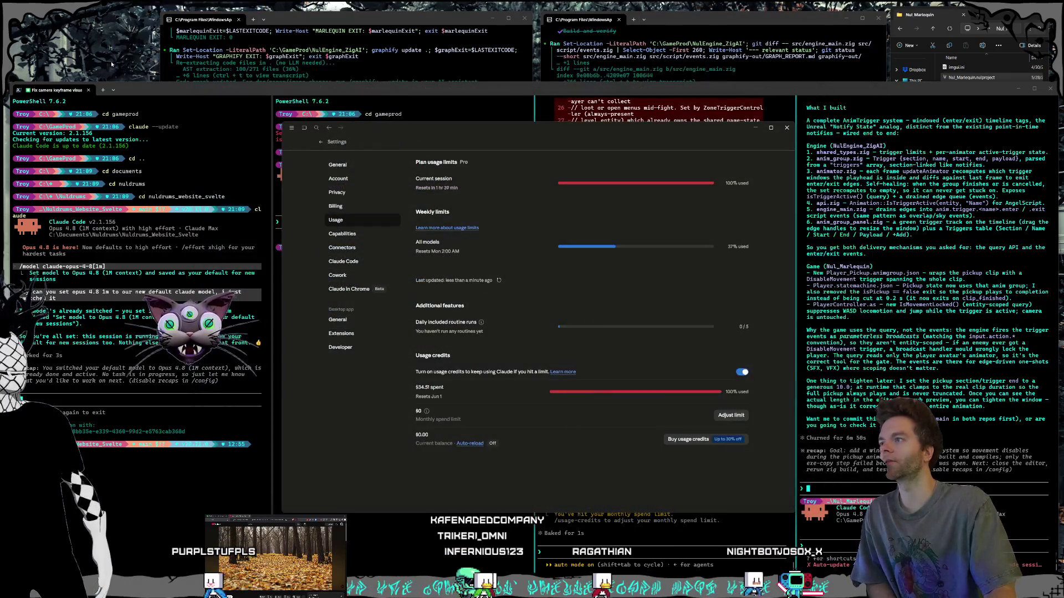
# Close Claude's settings and launch Marlequin from the Nul_Marlequin .nulproject file.
pyautogui.click(489, 89)
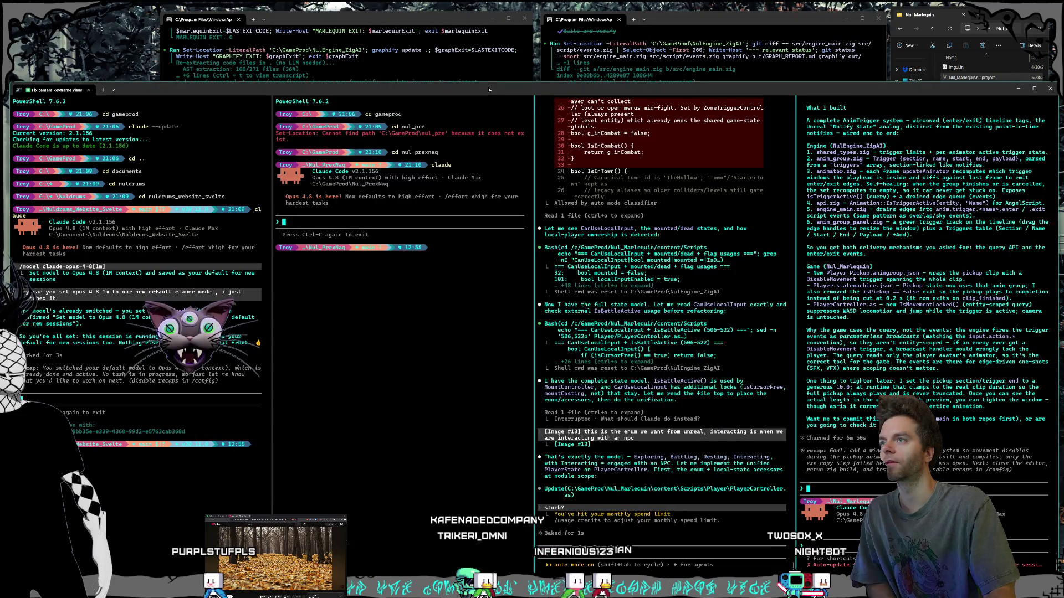
pyautogui.moveTo(532, 589)
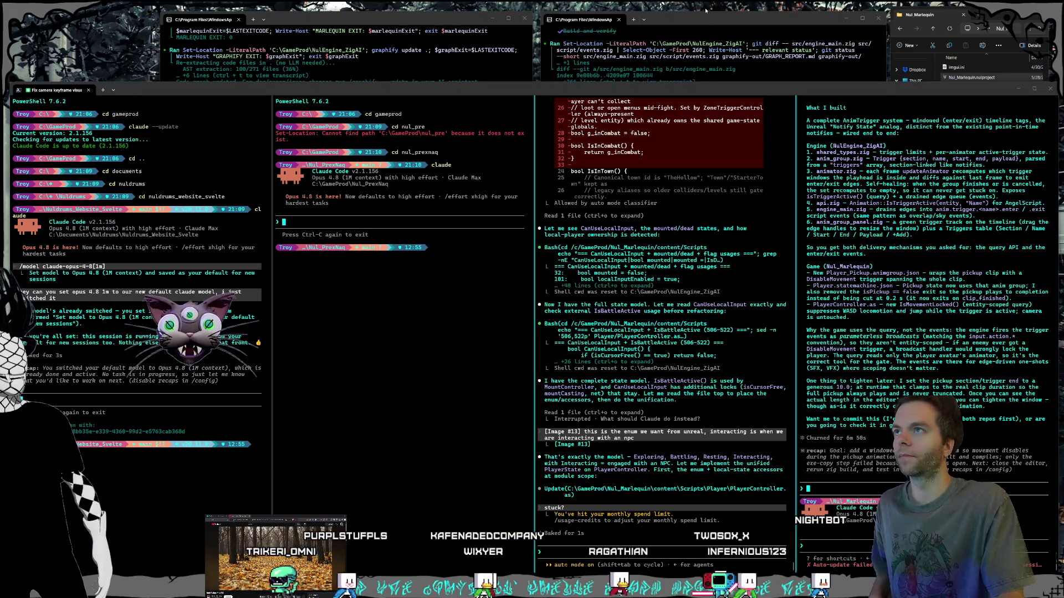
pyautogui.click(677, 31)
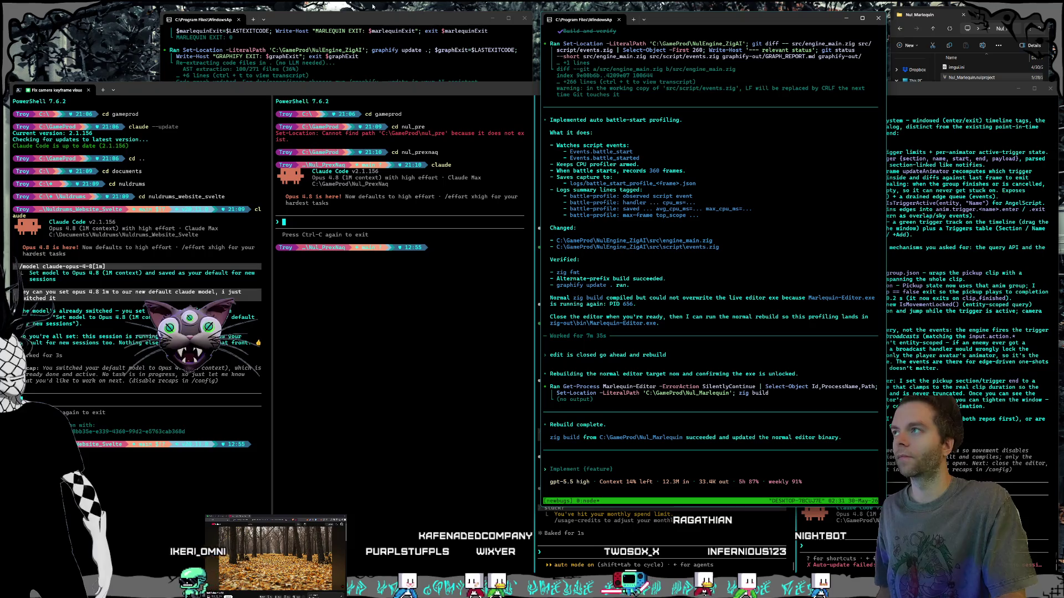
pyautogui.click(368, 22)
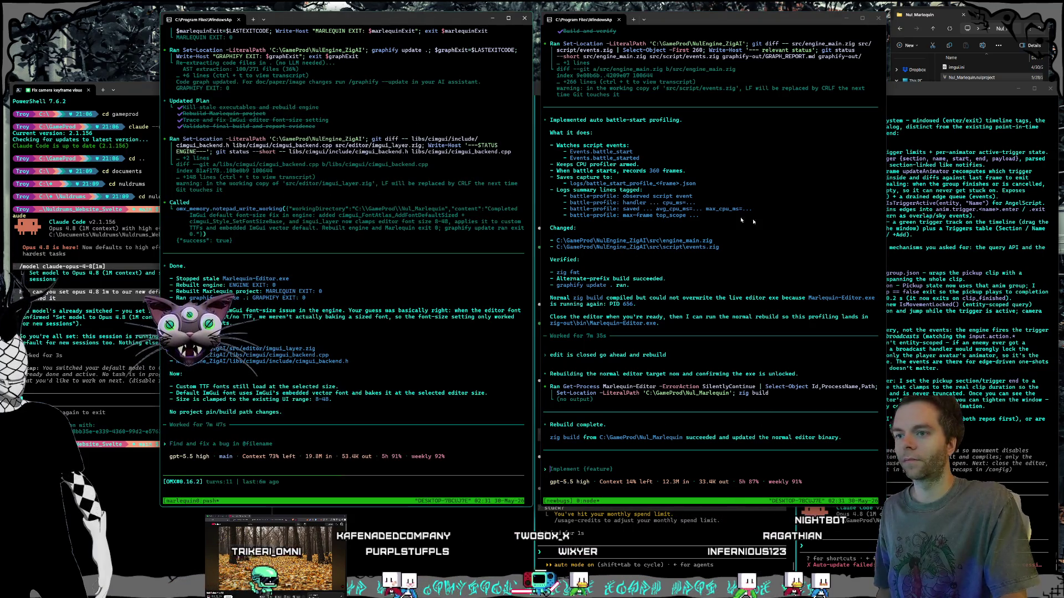
pyautogui.click(976, 78)
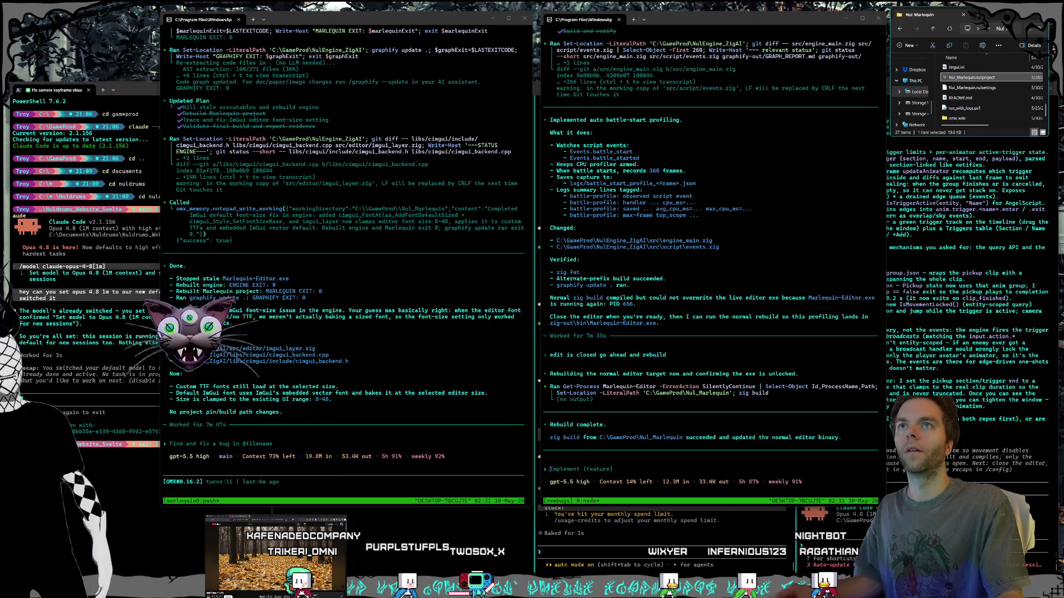
pyautogui.doubleClick(982, 78)
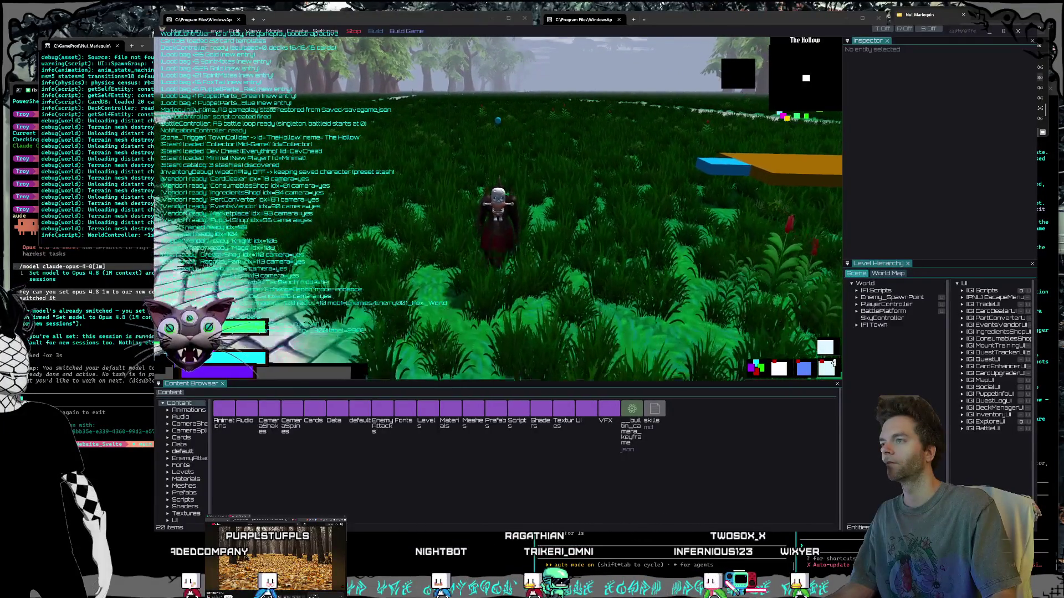
# Walk into the grass to trigger a Soul Fox battle, exit play mode, and close Marlequin.
pyautogui.press('w')
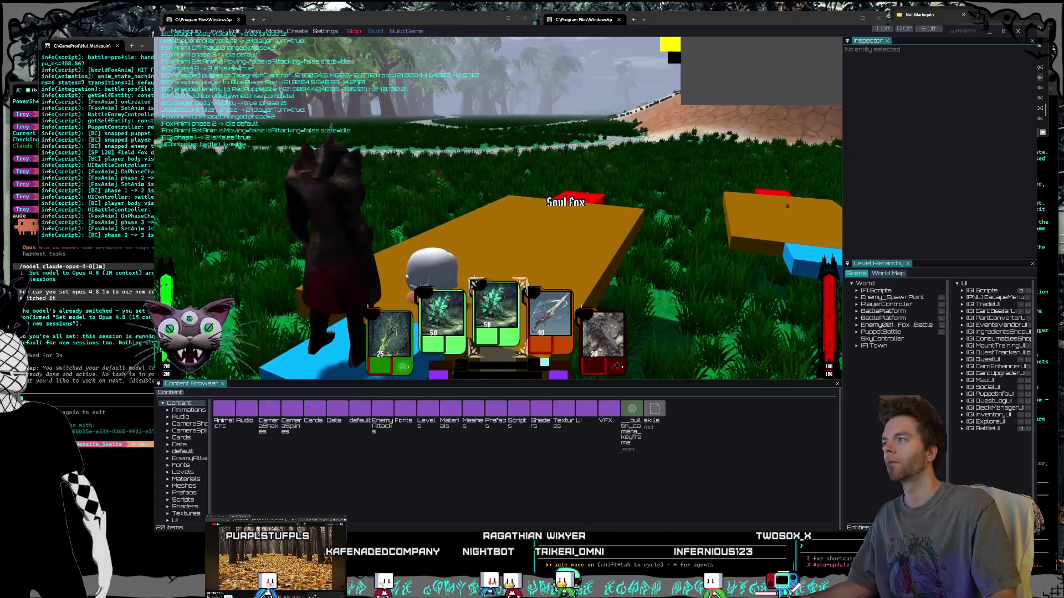
pyautogui.press('Escape')
pyautogui.hotkey('alt', 'F4')
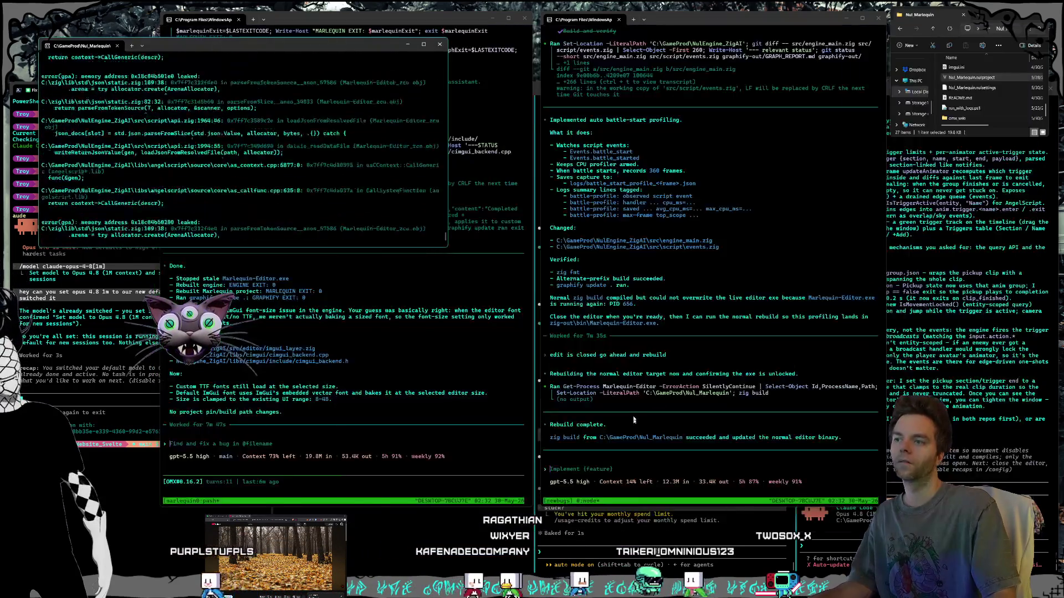
# Send Codex the report 'ok check the logs i just went into a battle and it stuttered hard…'.
pyautogui.write('ok check the lo')
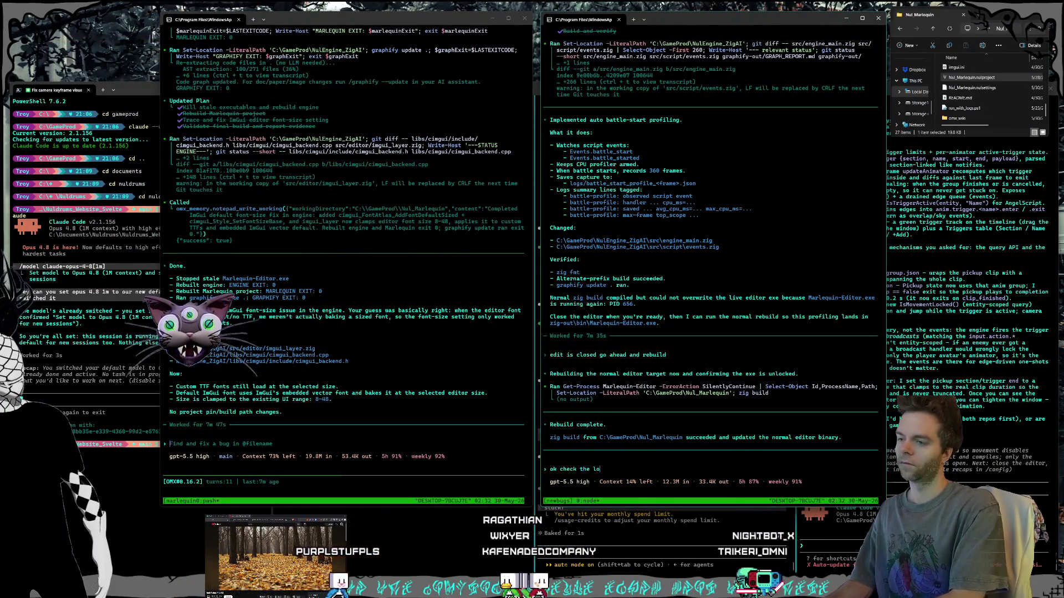
pyautogui.write('gs i just went into')
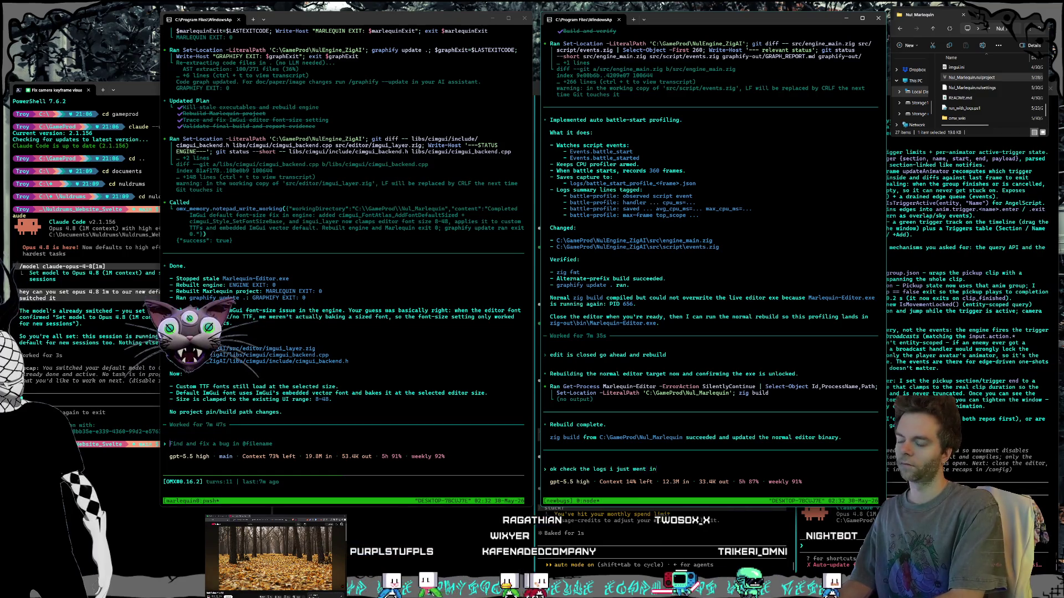
pyautogui.write(' a battle and it stuttered')
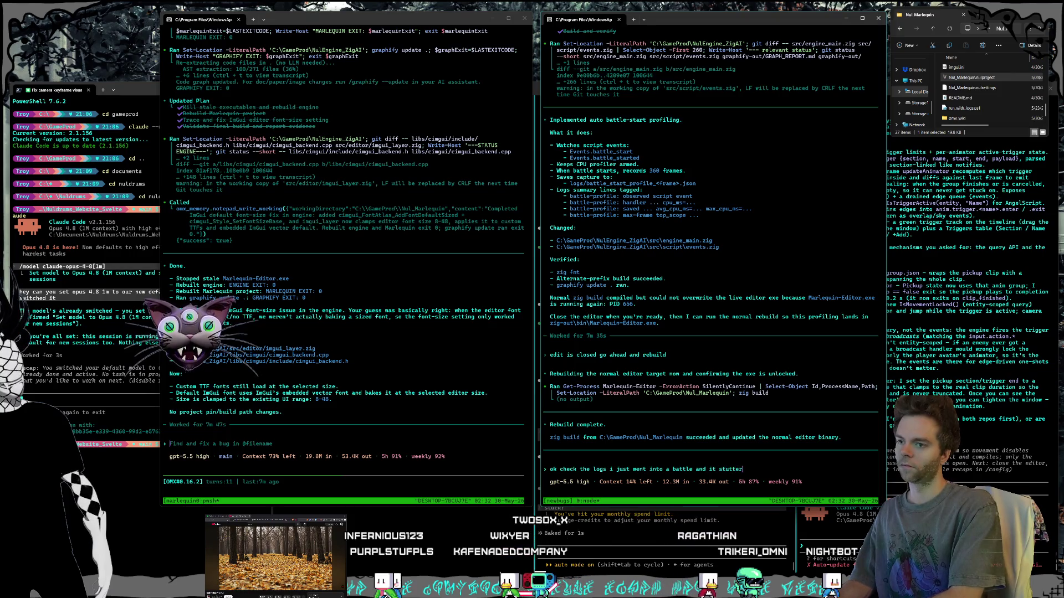
pyautogui.write(' hard')
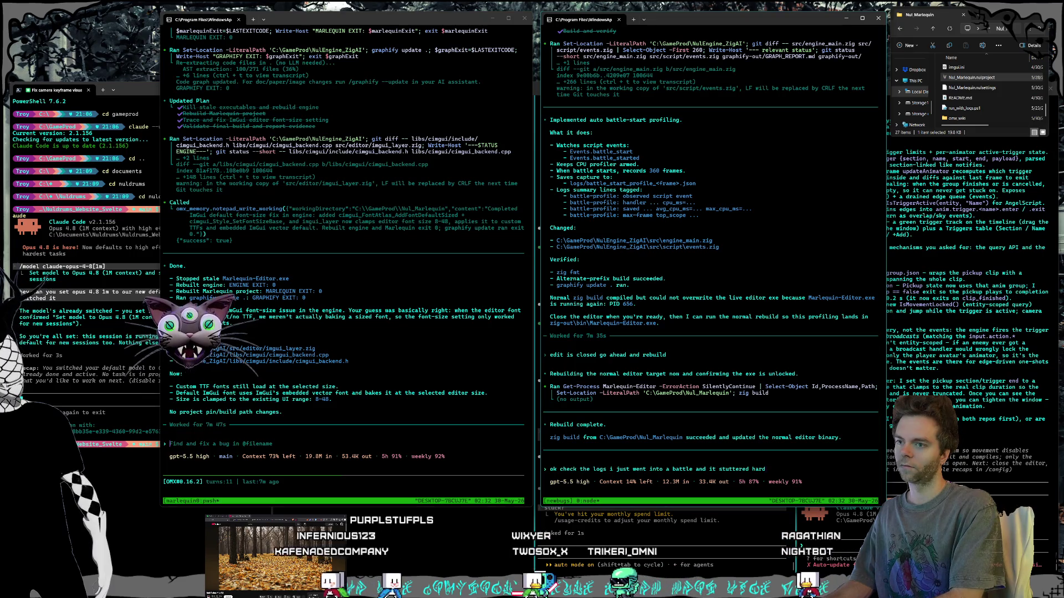
pyautogui.write(' as the plat')
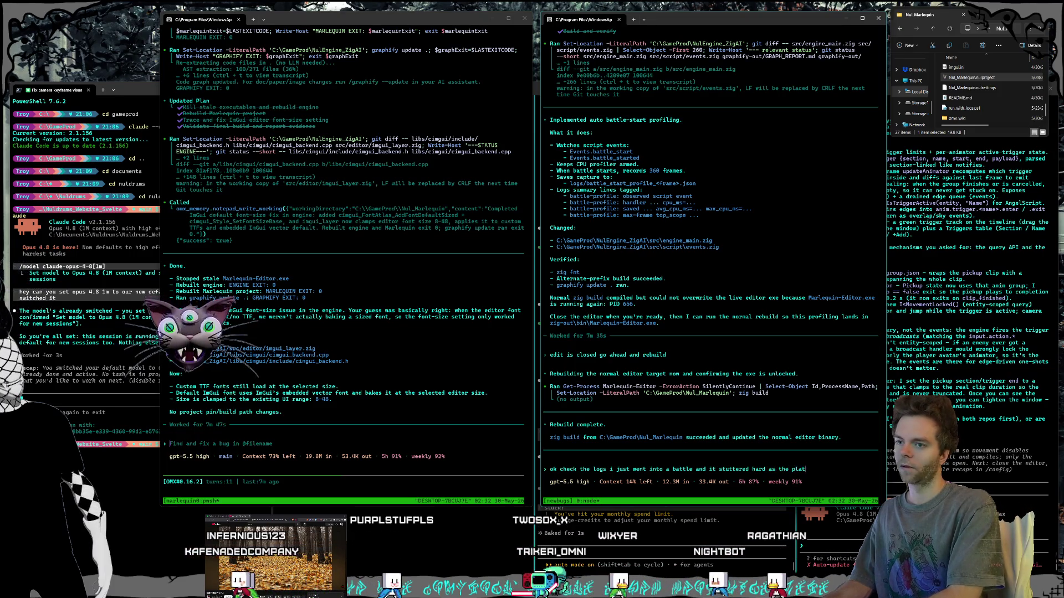
pyautogui.write('form was rising')
pyautogui.press('Return')
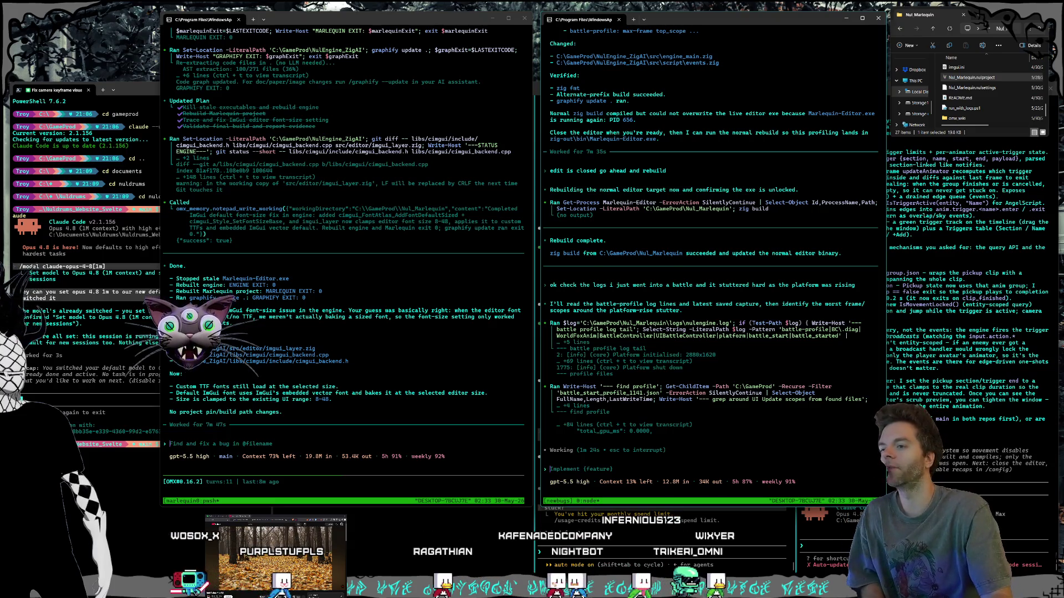
# Switch to another terminal window while Codex searches the battle-profile logs.
pyautogui.click(665, 524)
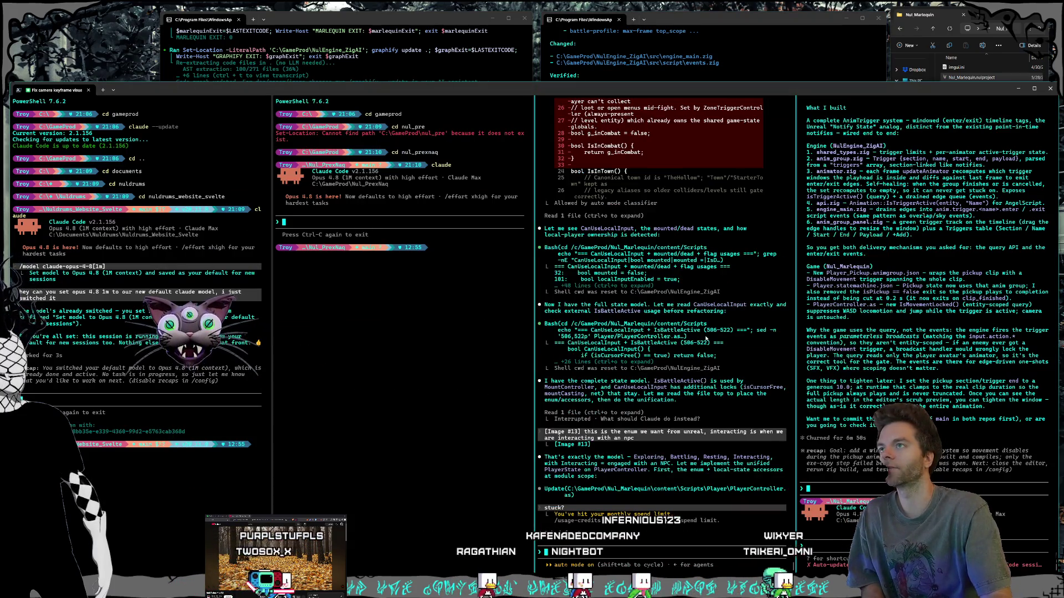
# Follow Codex's analysis of battle_start_profile_1141.json, then switch to the Twitch window.
pyautogui.click(654, 34)
pyautogui.click(402, 20)
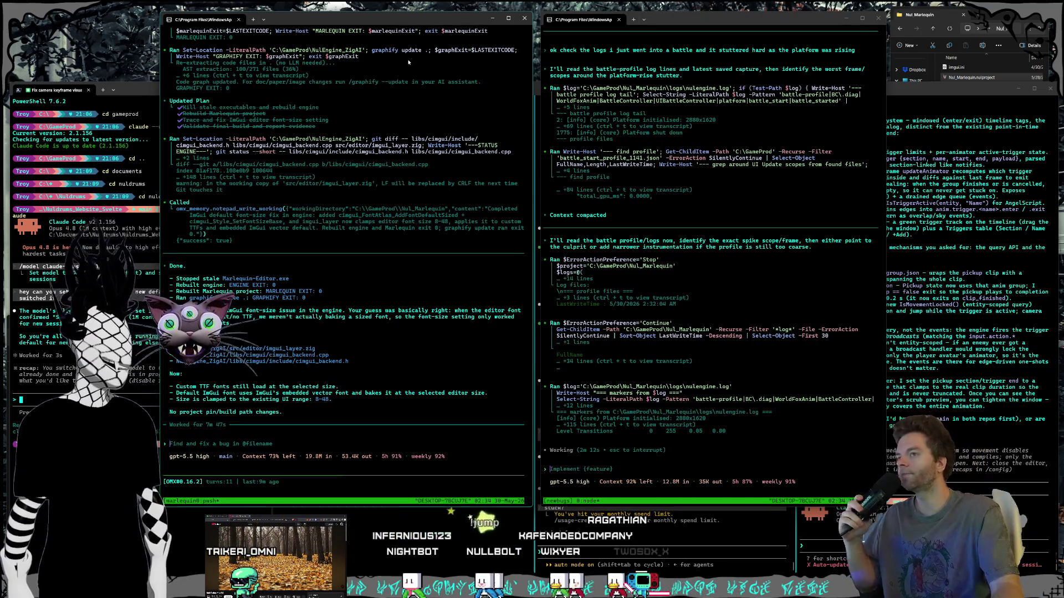
pyautogui.click(637, 477)
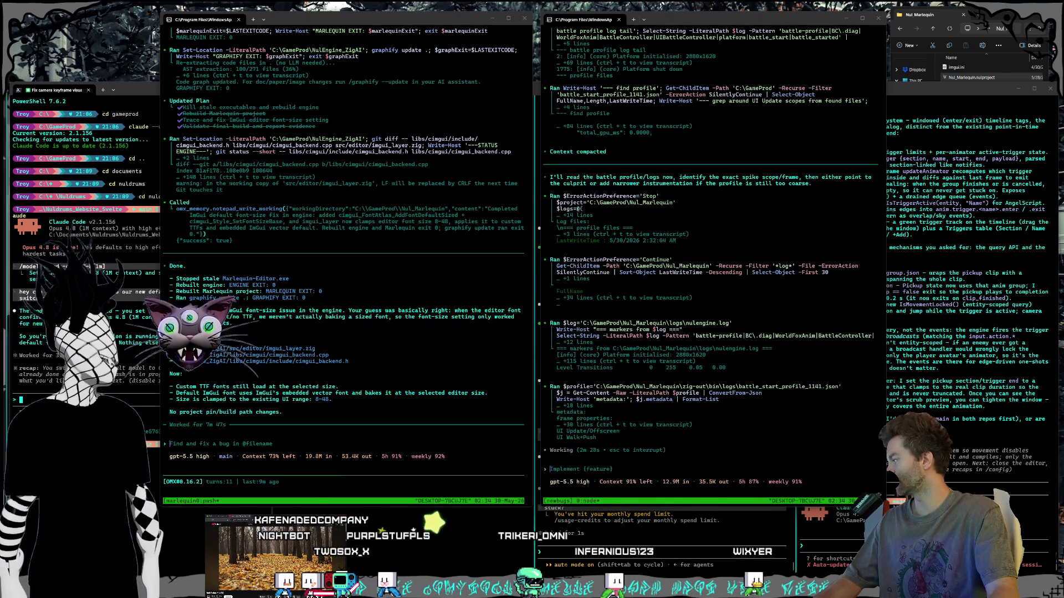
pyautogui.hotkey('alt', 'Tab')
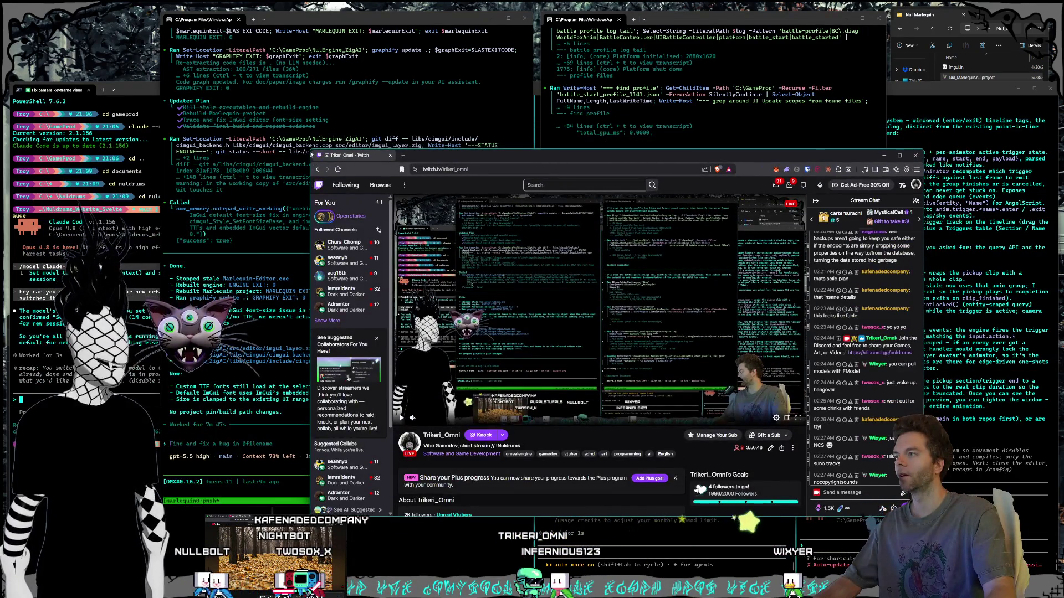
# Check a followed streamer's channel, minimize the browser, then return to the UE5 Dark Souls stream.
pyautogui.moveTo(310, 150); pyautogui.dragTo(271, 108)
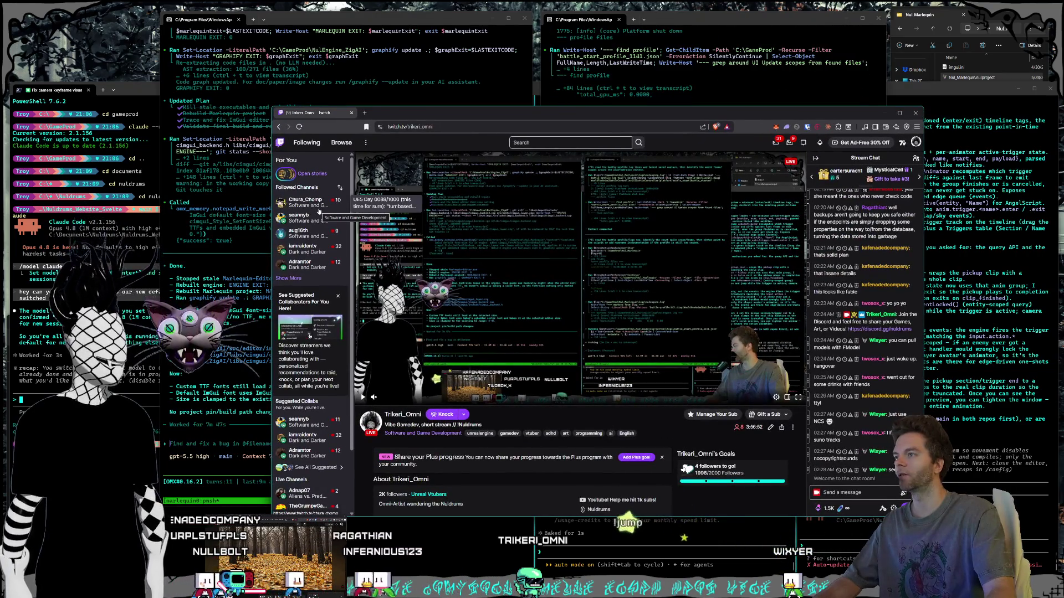
pyautogui.moveTo(310, 218)
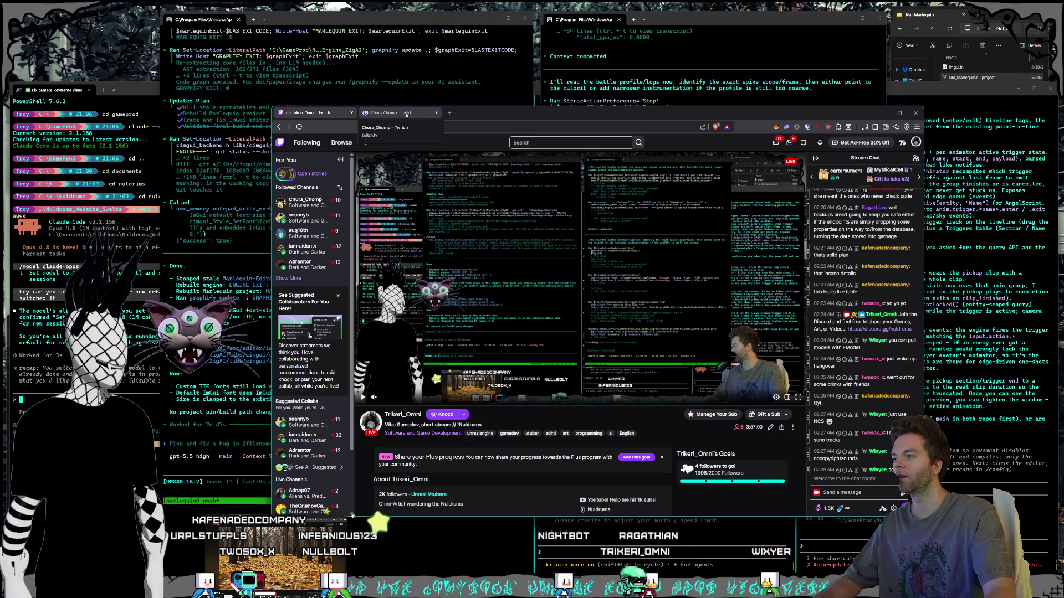
pyautogui.click(407, 114)
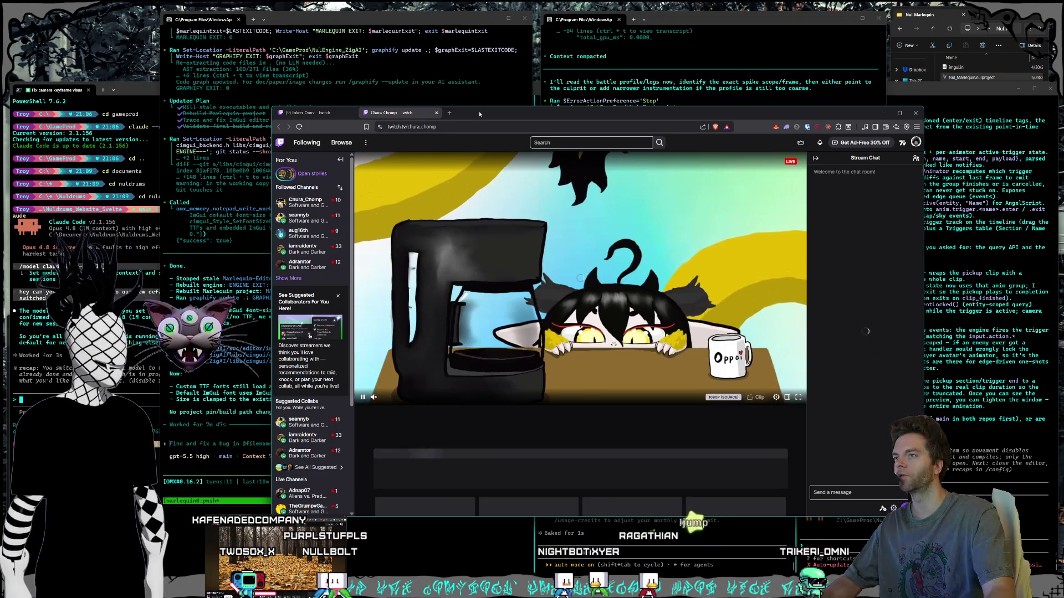
pyautogui.moveTo(481, 113); pyautogui.dragTo(462, 116)
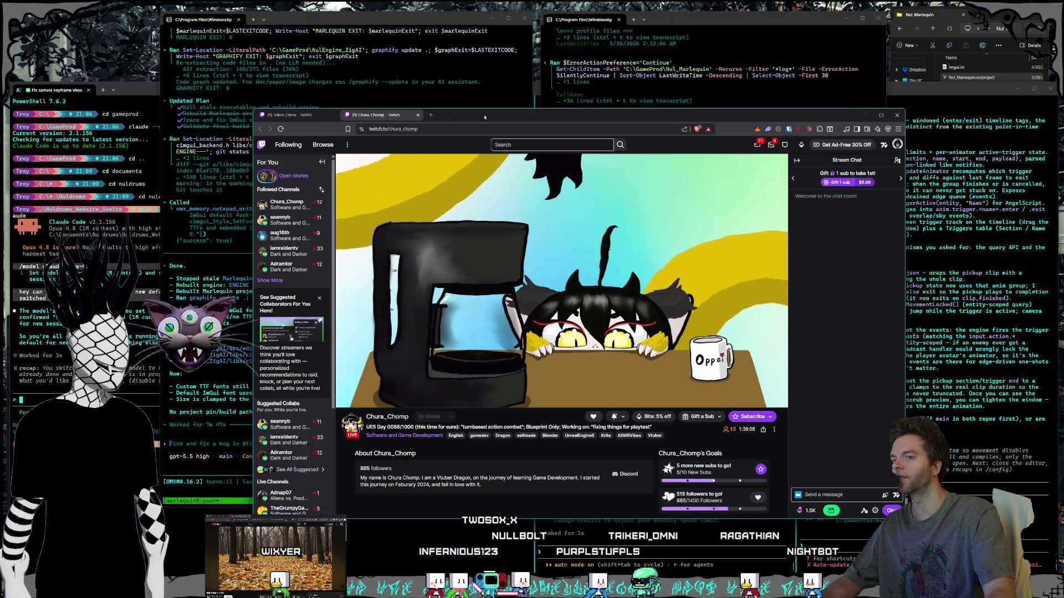
pyautogui.press('super+Down')
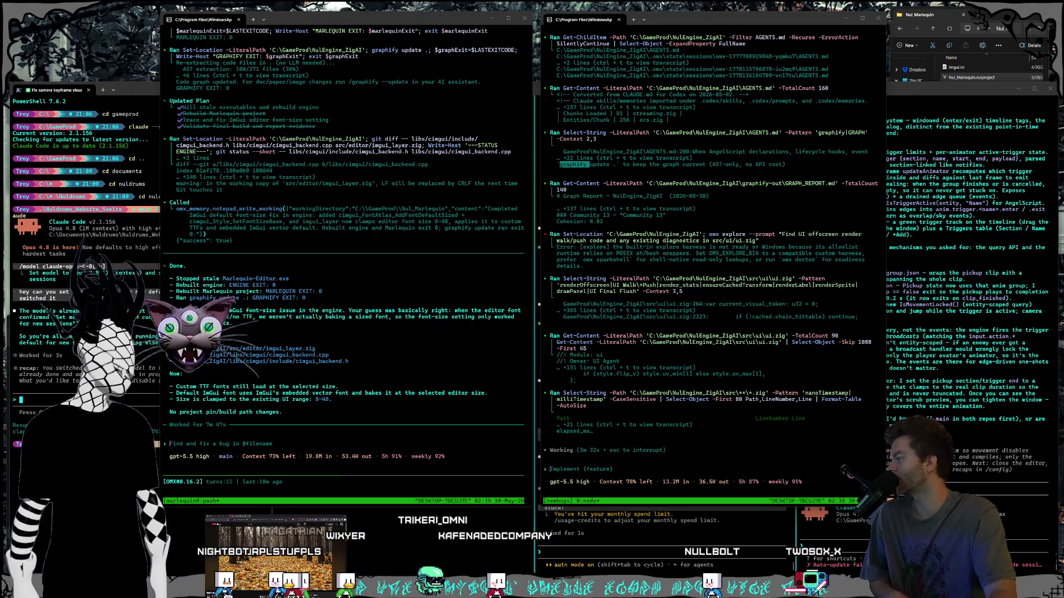
pyautogui.hotkey('alt', 'Tab')
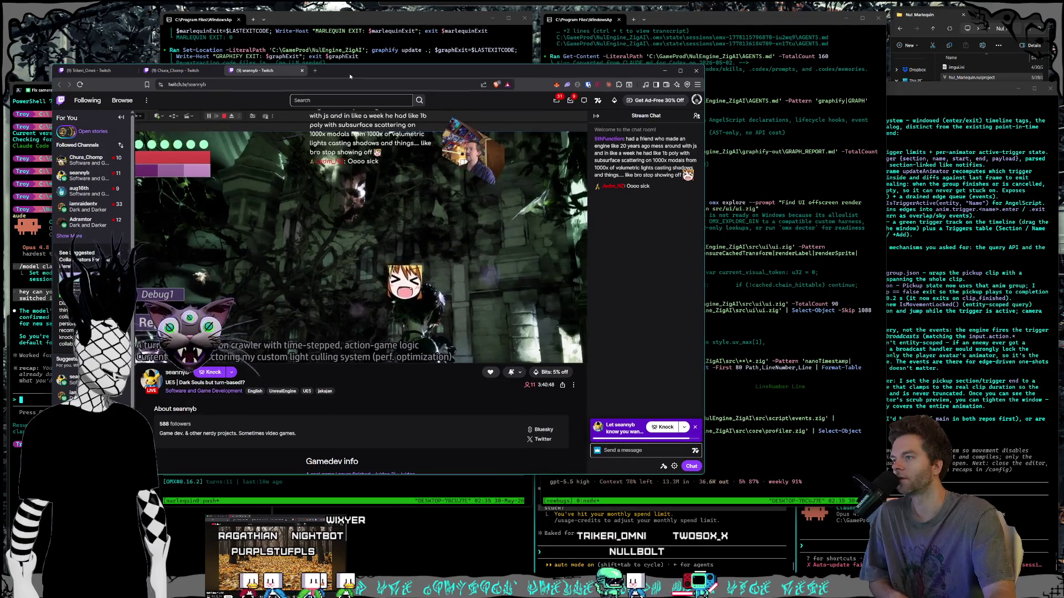
# Nudge the Twitch stream window, minimize it, recentre it, then hide it behind the terminals.
pyautogui.moveTo(349, 76); pyautogui.dragTo(356, 77)
pyautogui.press('super+Down')
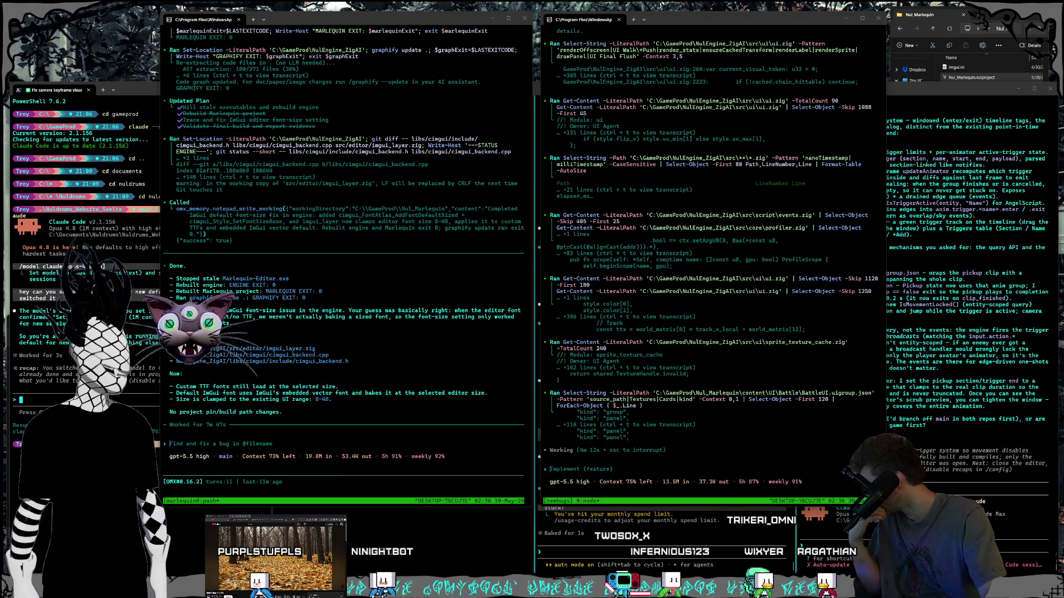
pyautogui.moveTo(3, 91); pyautogui.dragTo(424, 66)
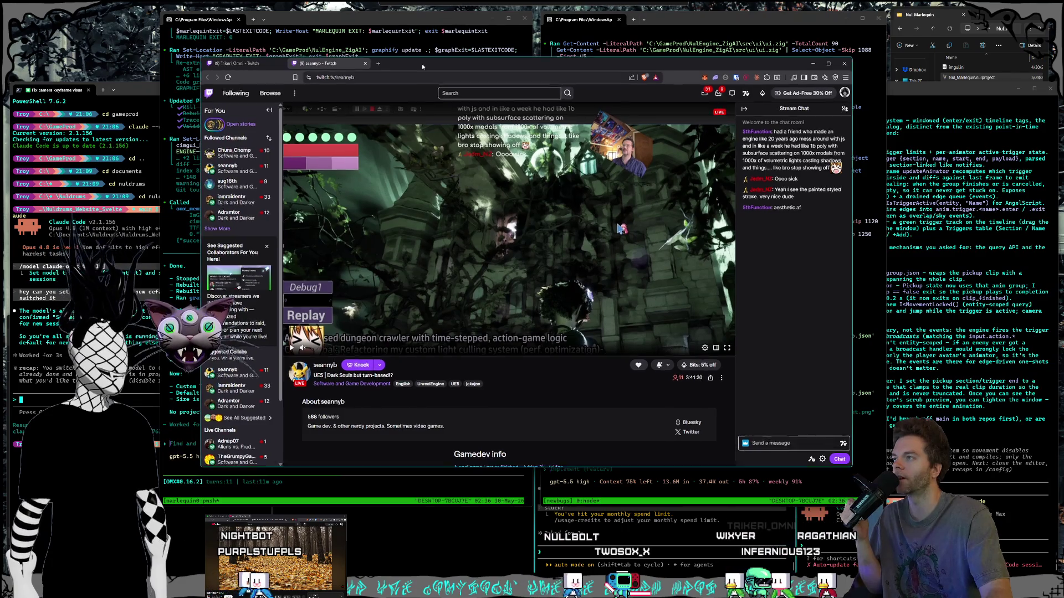
pyautogui.hotkey('alt', 'Tab')
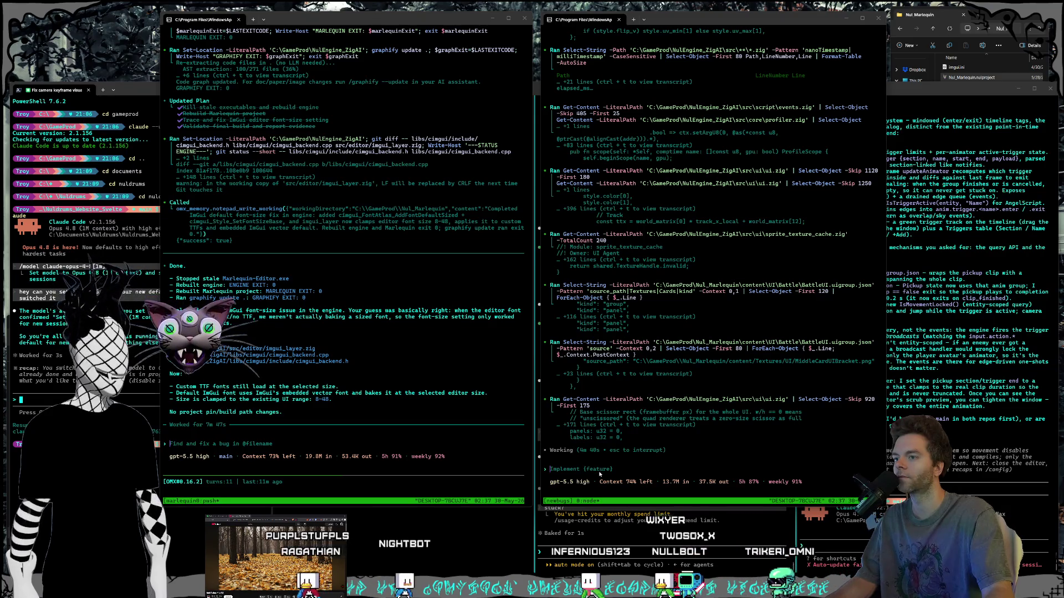
# Steer Codex to toggle battle UI visibility on and fade it in over 1 second; exit Claude Code.
pyautogui.write('t')
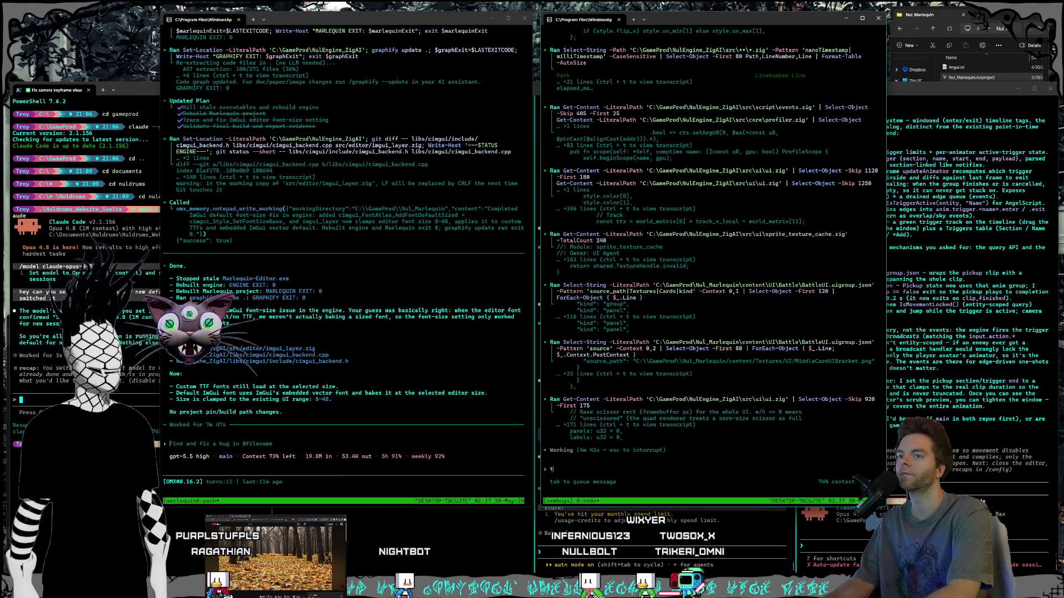
pyautogui.write('he battle ui is ')
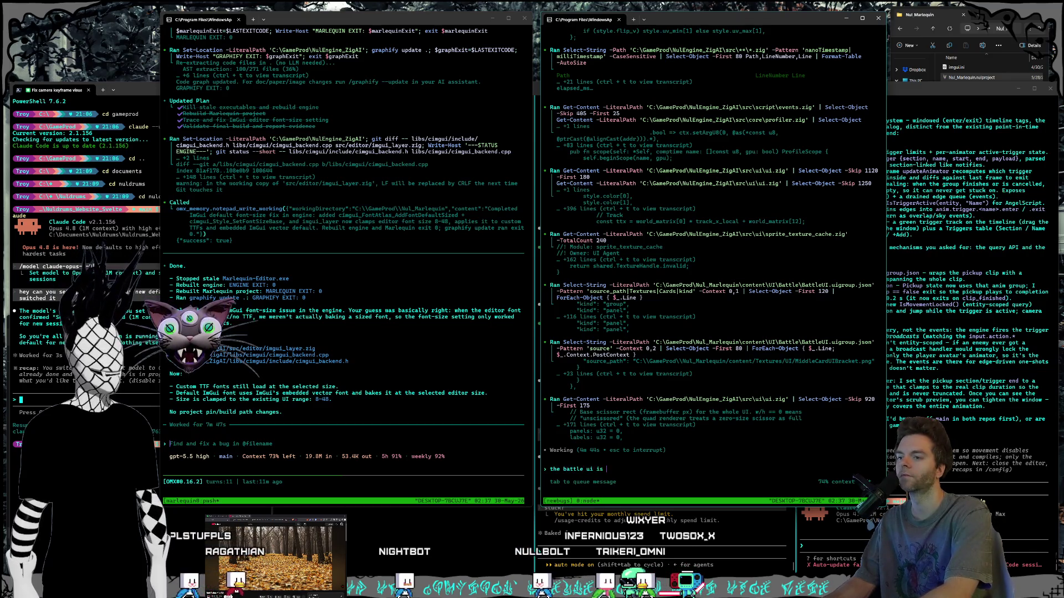
pyautogui.write('supposed to just')
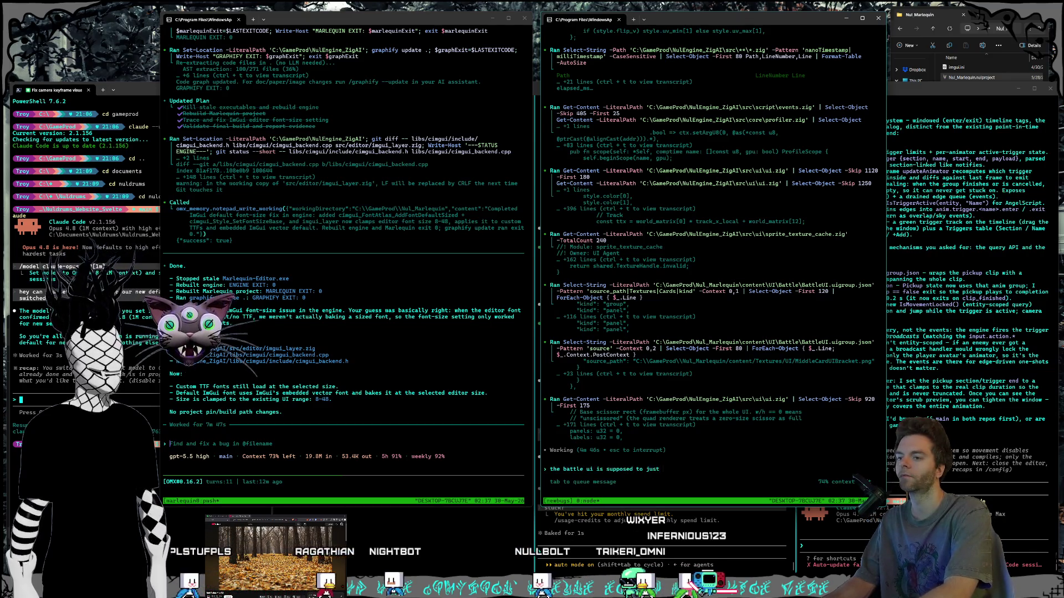
pyautogui.write(' toggle visibility ')
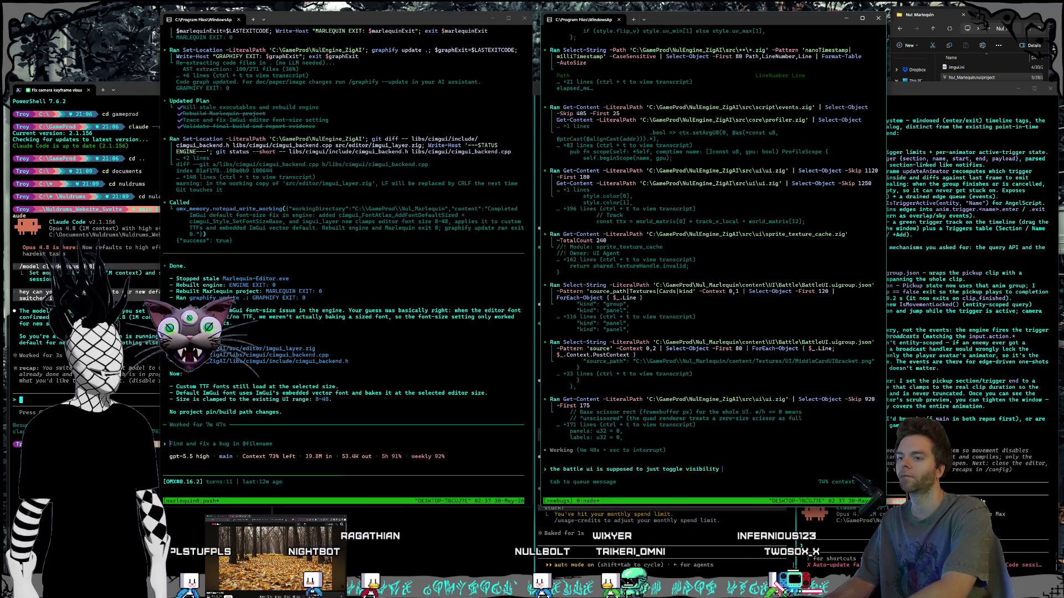
pyautogui.write('on thne')
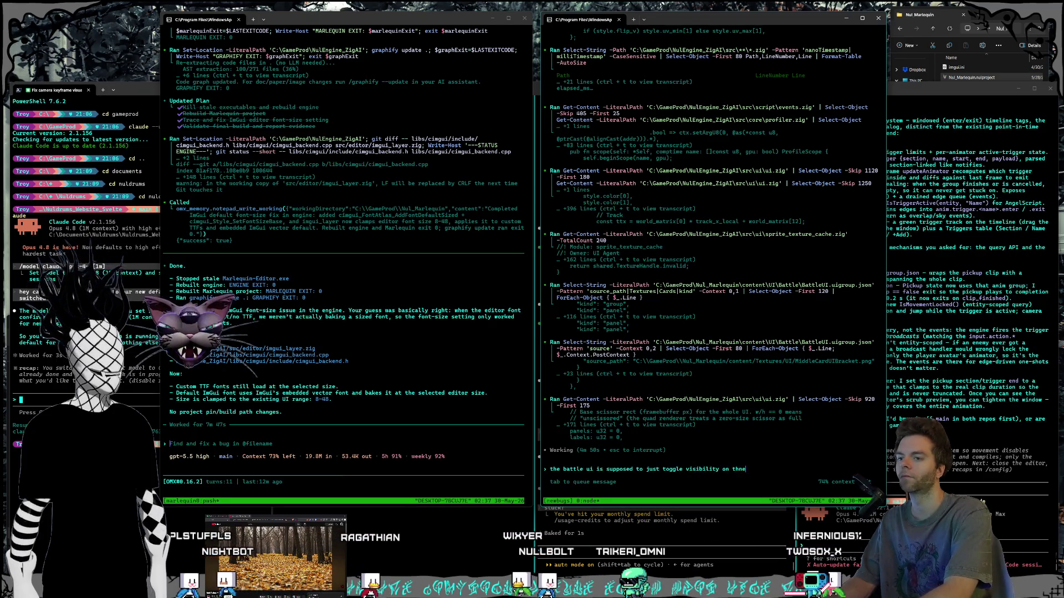
pyautogui.press('BackSpace')
pyautogui.press('BackSpace')
pyautogui.write('en fade in over the cours')
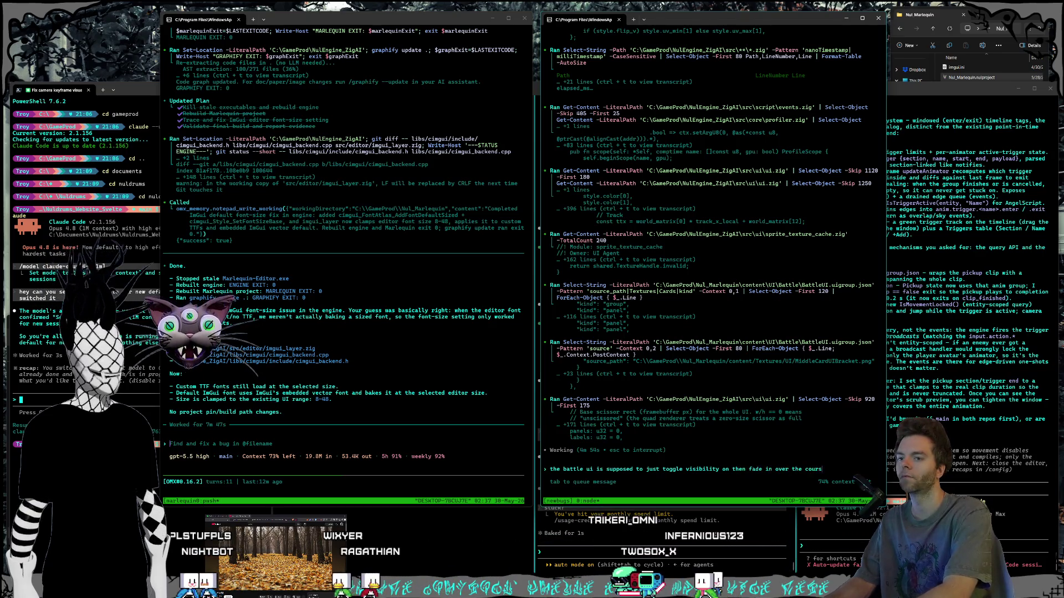
pyautogui.write('e of 1 second')
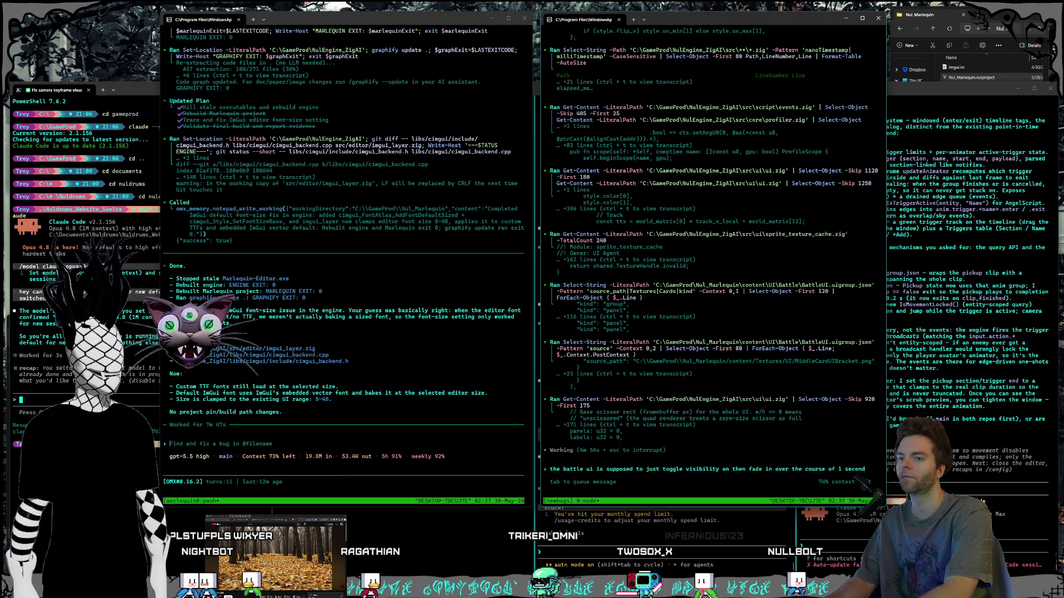
pyautogui.write(' during the last 1 se')
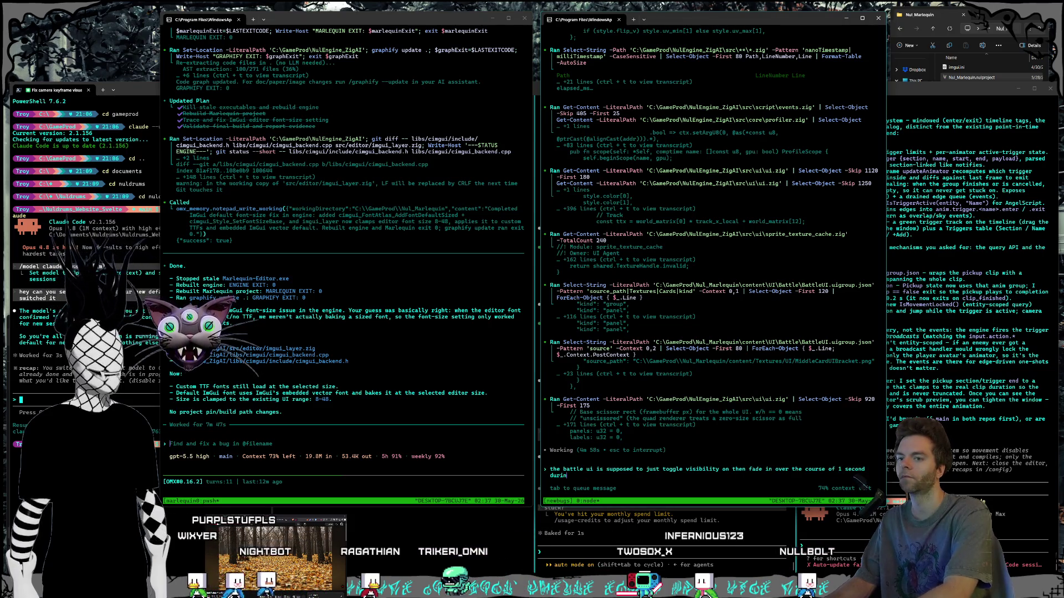
pyautogui.write('cond')
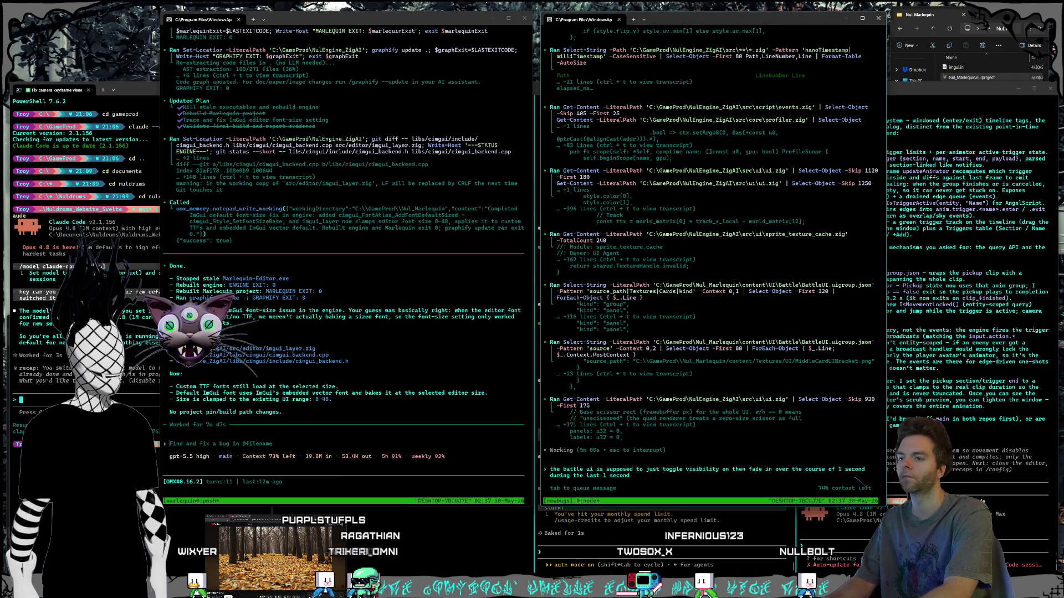
pyautogui.write(' of the 3 s')
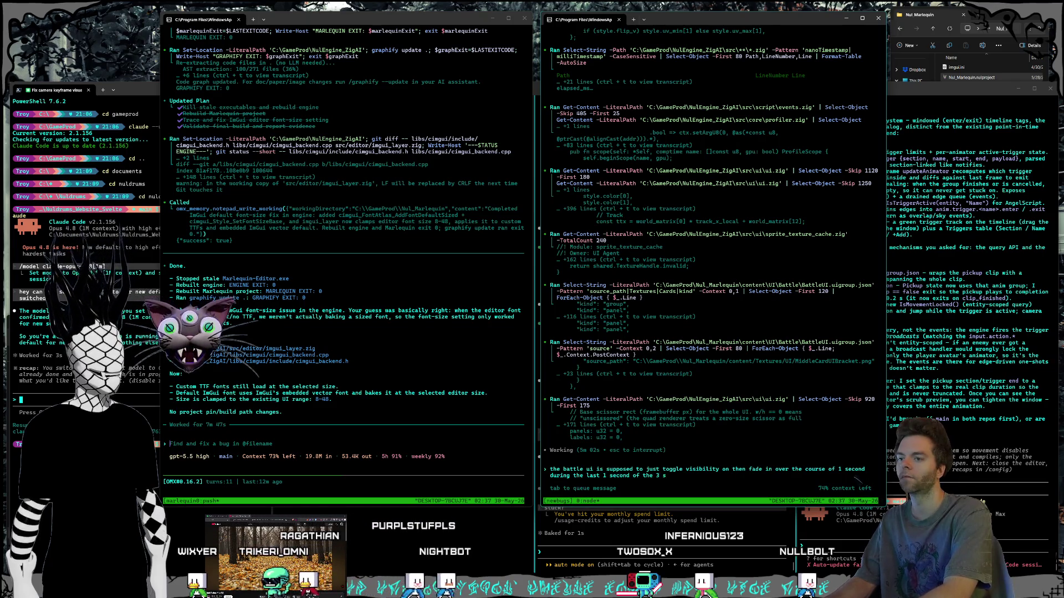
pyautogui.write('econd animation of the')
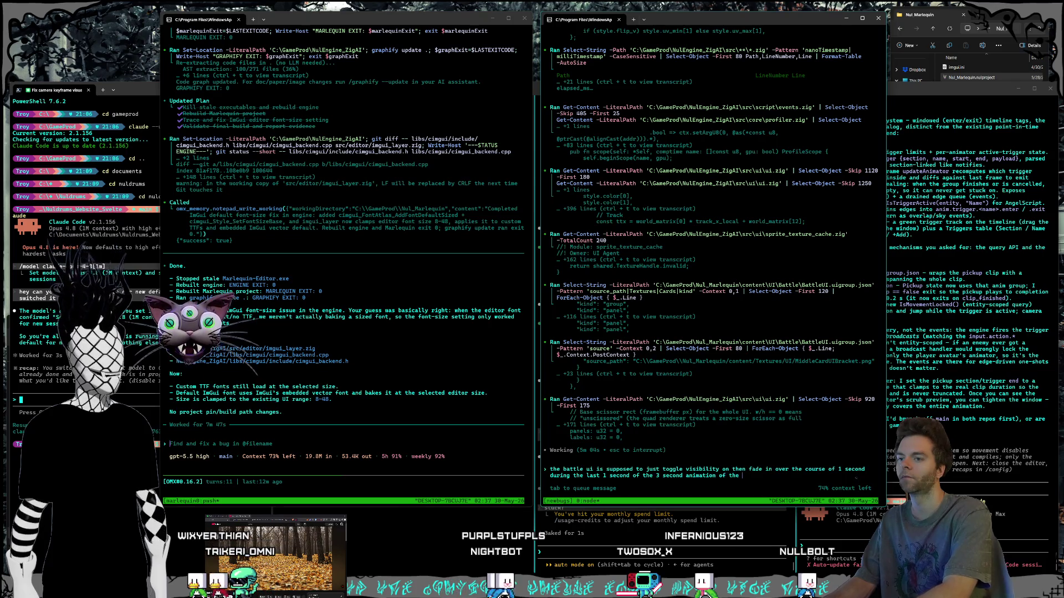
pyautogui.write(' platform rising')
pyautogui.press('Tab')
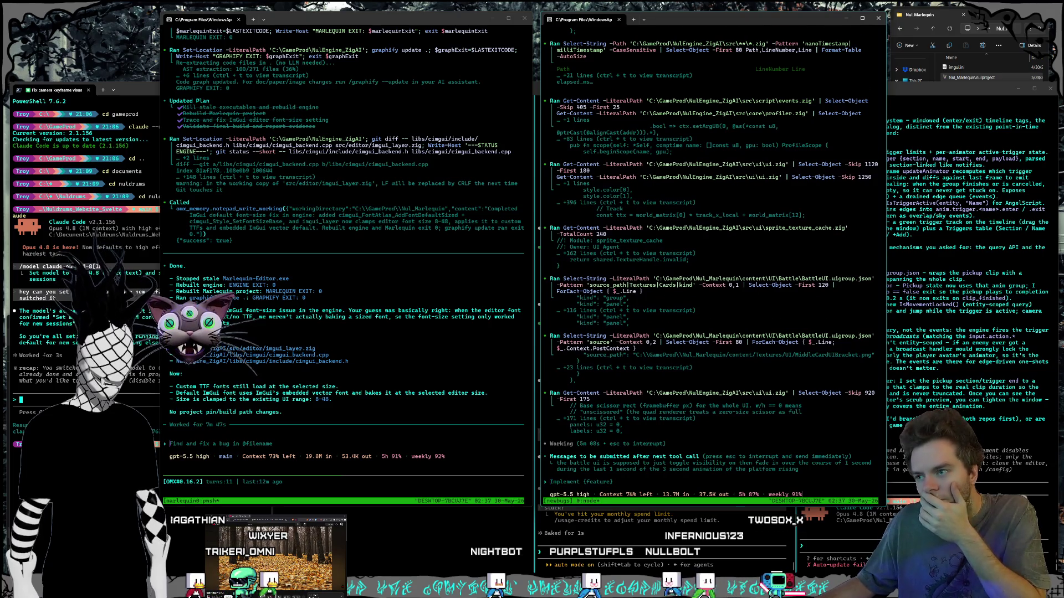
pyautogui.press('Escape')
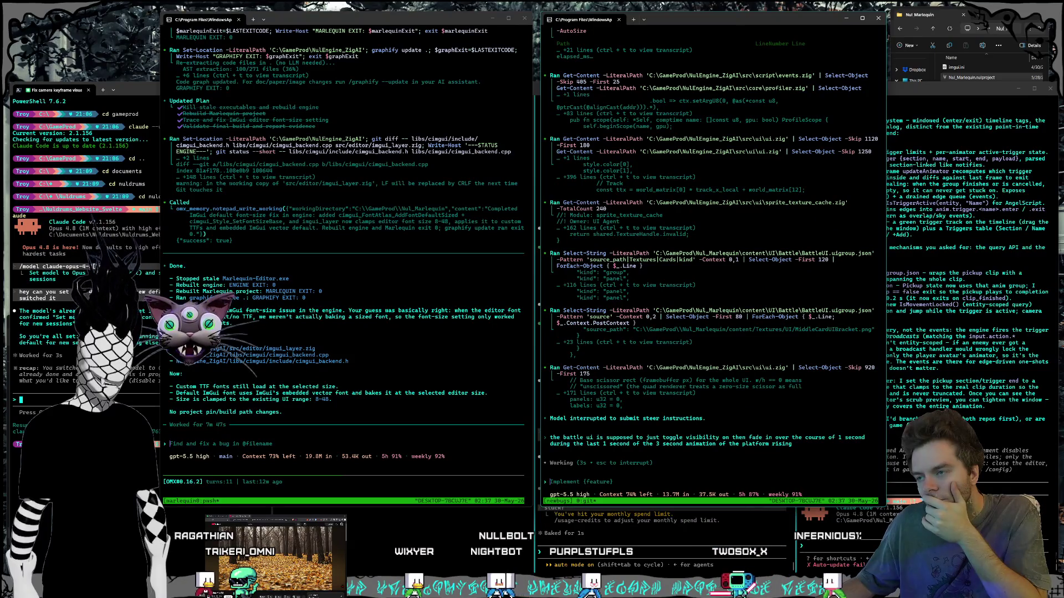
pyautogui.hotkey('ctrl', 'c')
pyautogui.hotkey('ctrl', 'c')
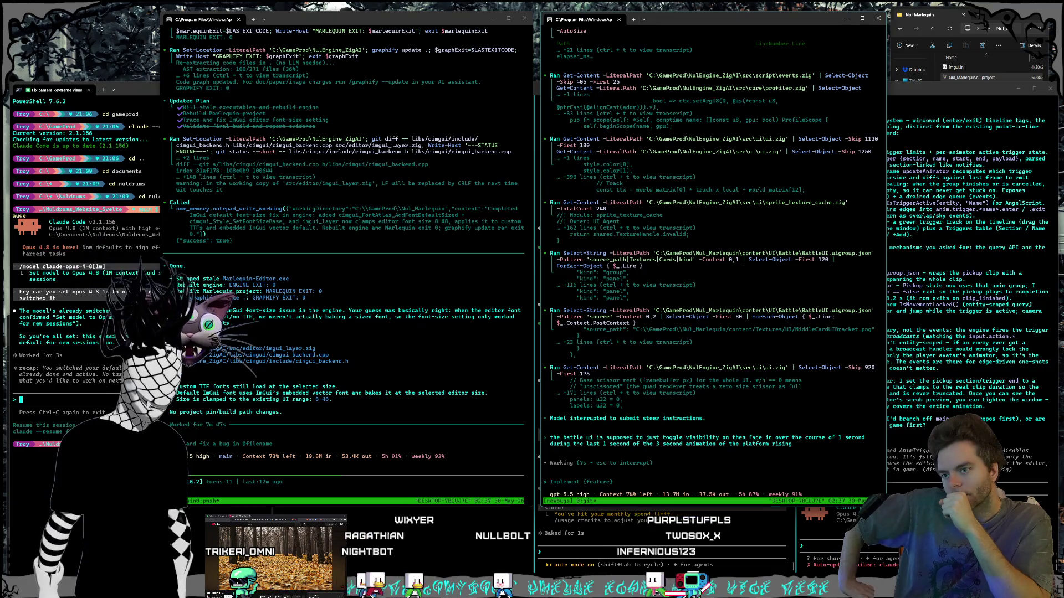